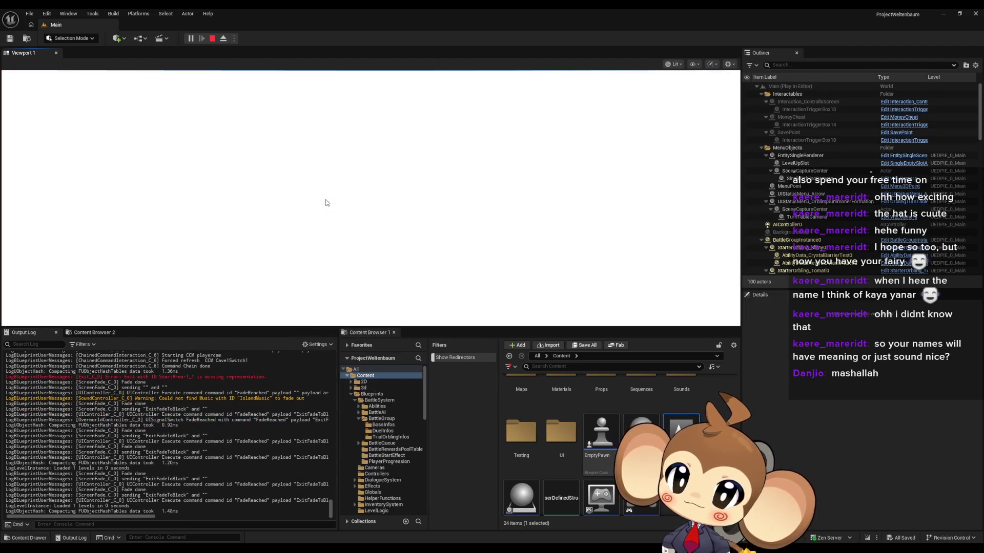
Step: Stop the play session and open the BattleEnv_1 level from Maps > Arena > Env
click(213, 39)
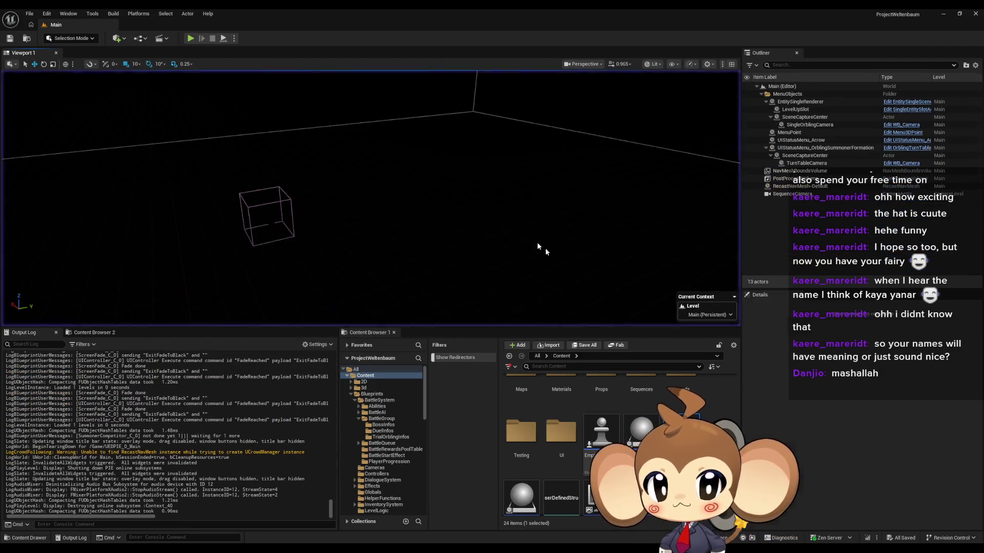
double_click(521, 412)
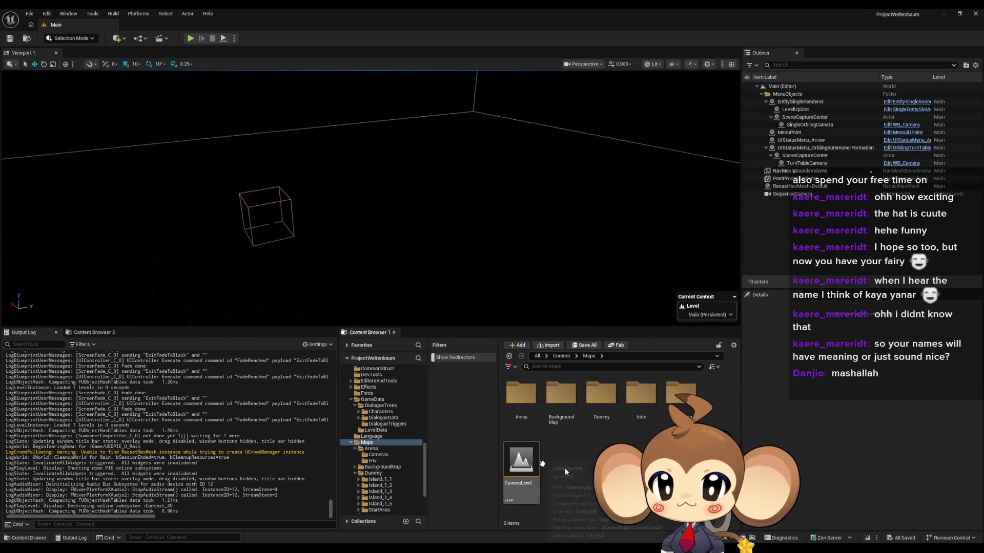
double_click(521, 395)
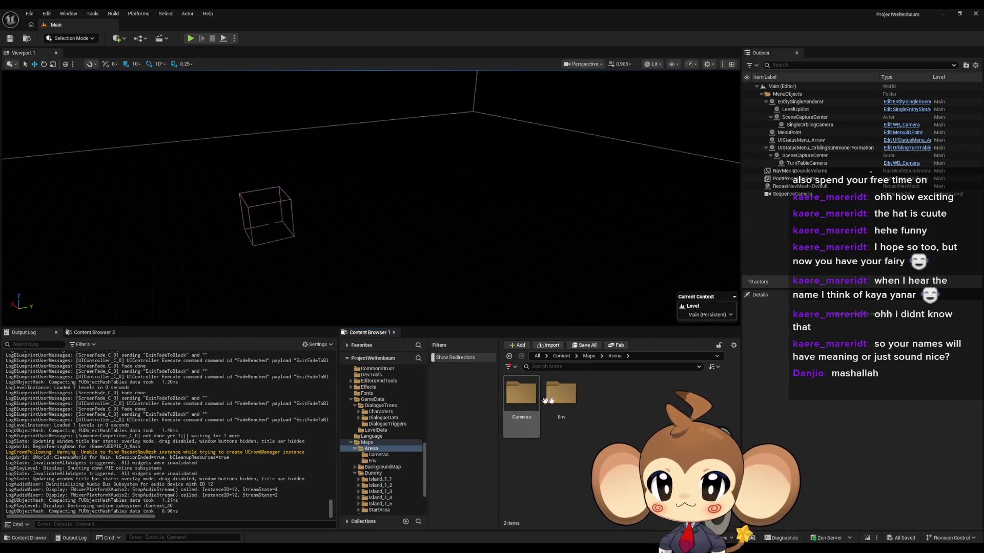
double_click(561, 397)
double_click(521, 395)
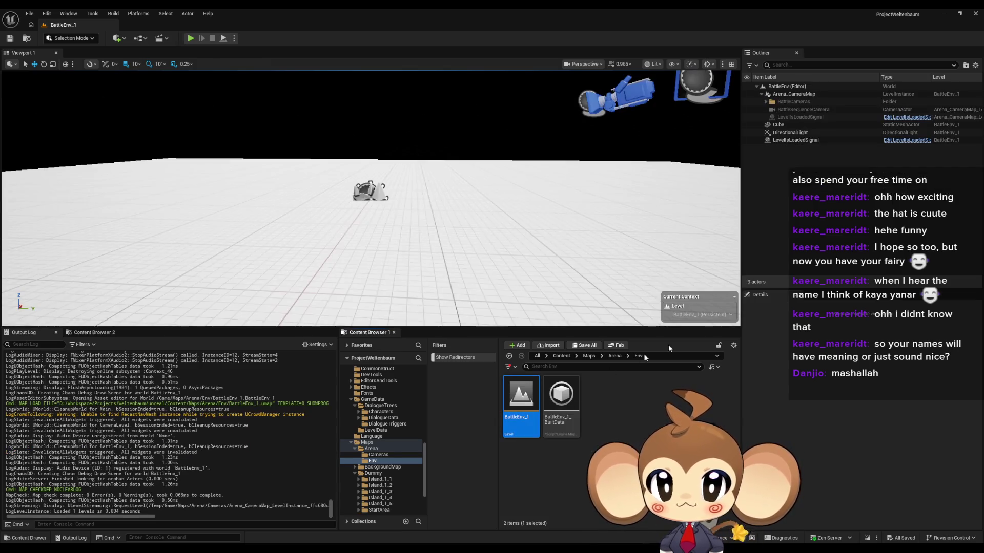
Step: Uncheck Turn Off Event Begin on the LevelIsLoadedSignal actor and save BattleEnv_1
click(801, 139)
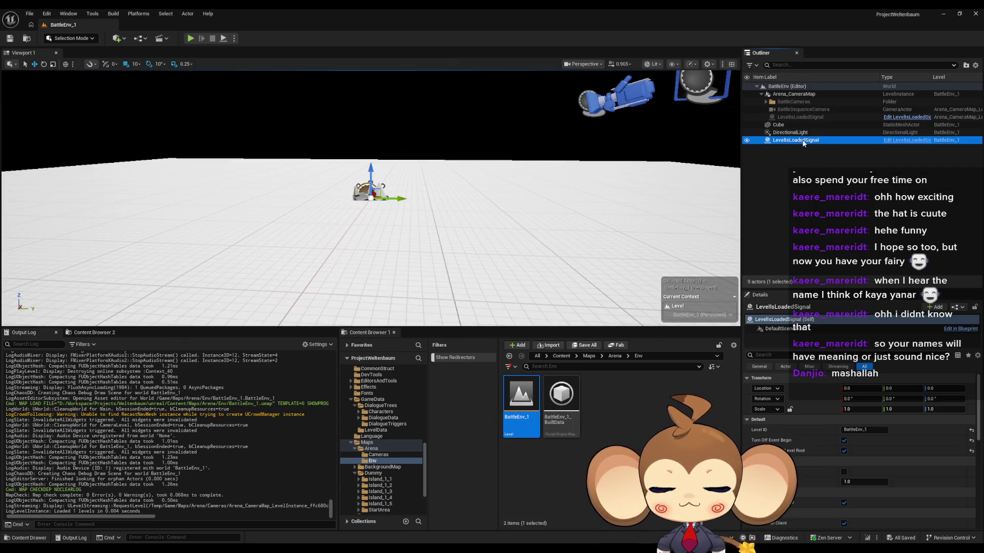
click(844, 441)
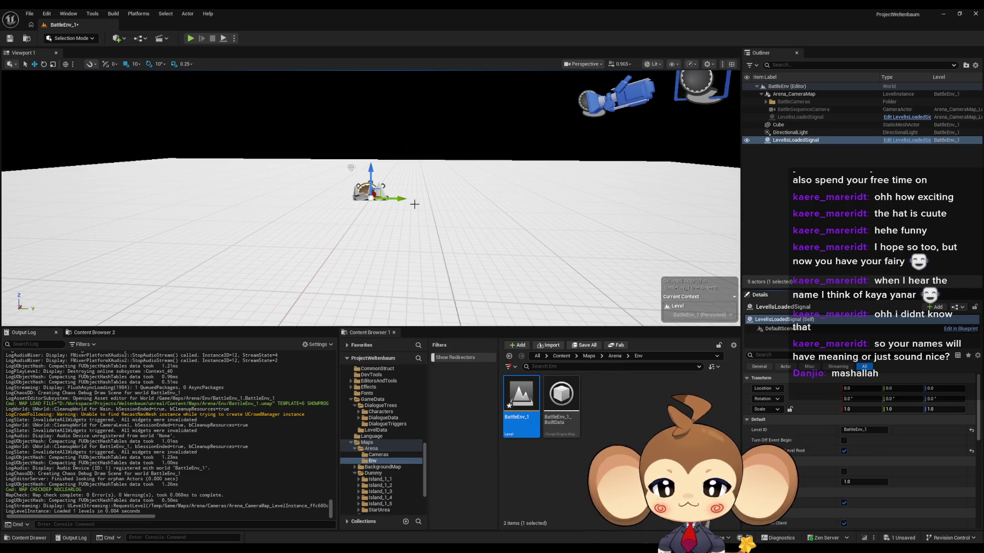
click(10, 39)
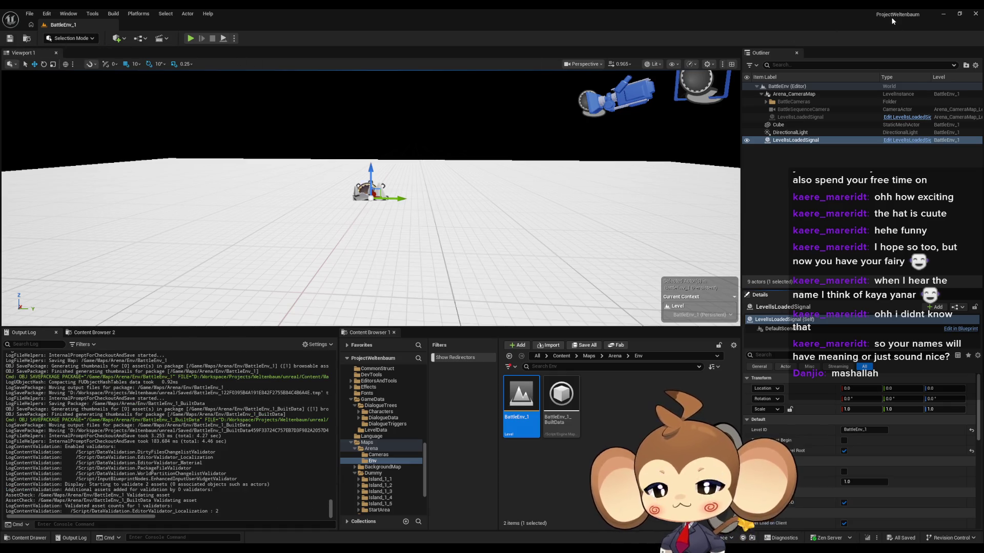
click(944, 14)
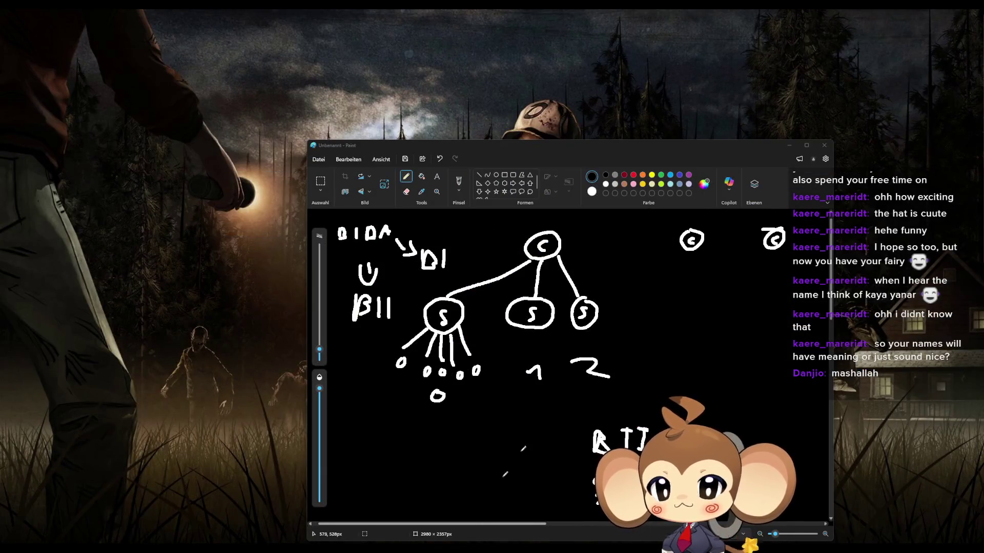
key(alt+Tab)
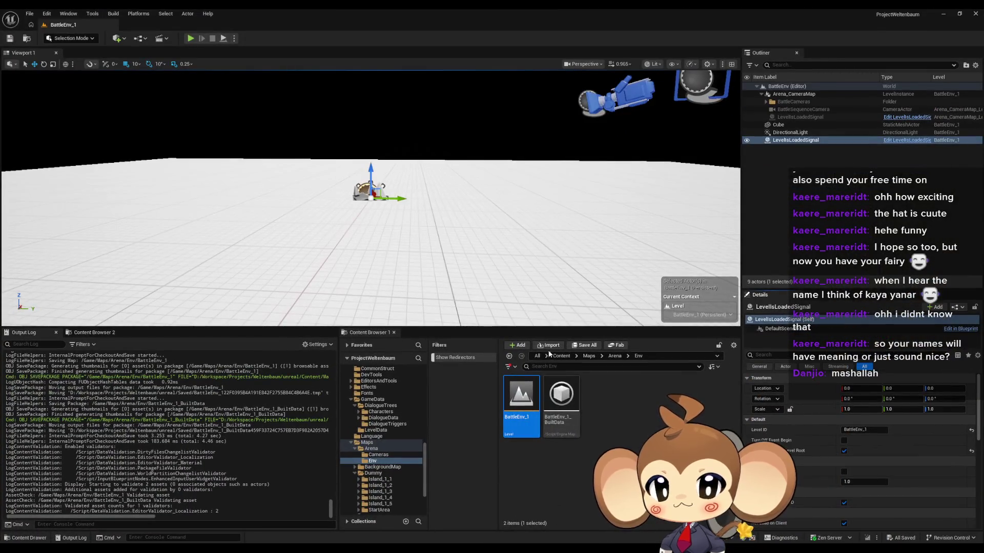
Step: Open the Main map from the Content Browser and start a Play-in-Editor session
scroll(615, 435, down, 3)
double_click(681, 415)
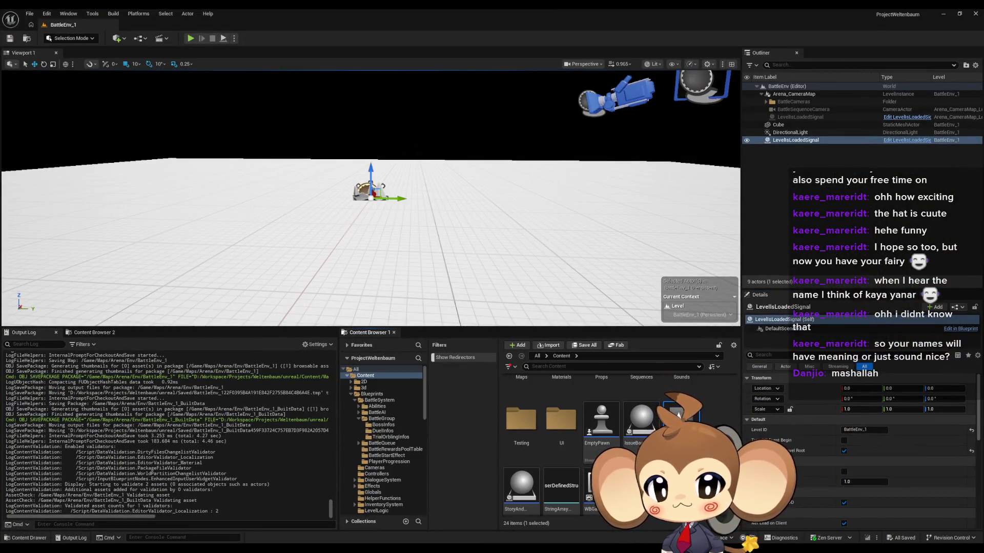
click(191, 38)
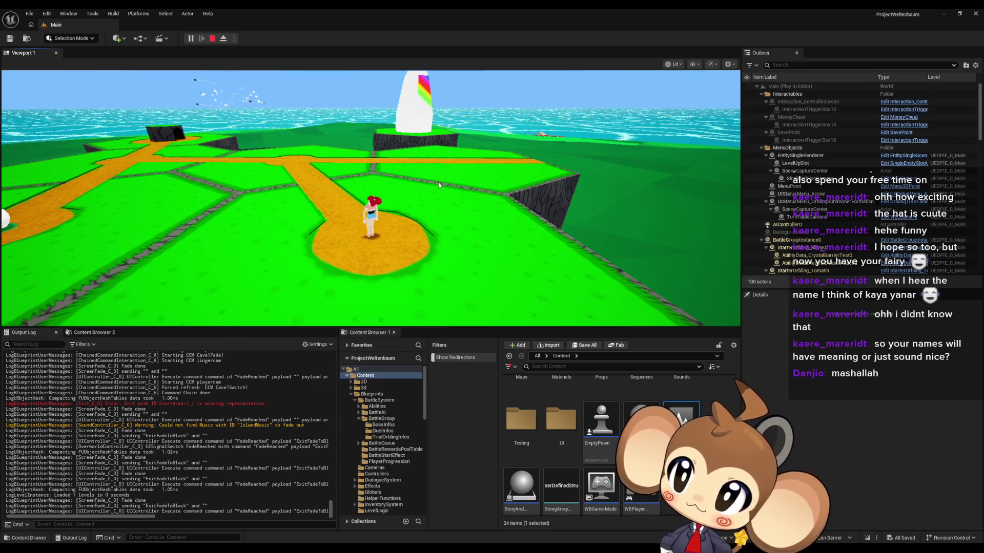
Step: Walk the character up the overworld path with W, then stop the play session
key(w)
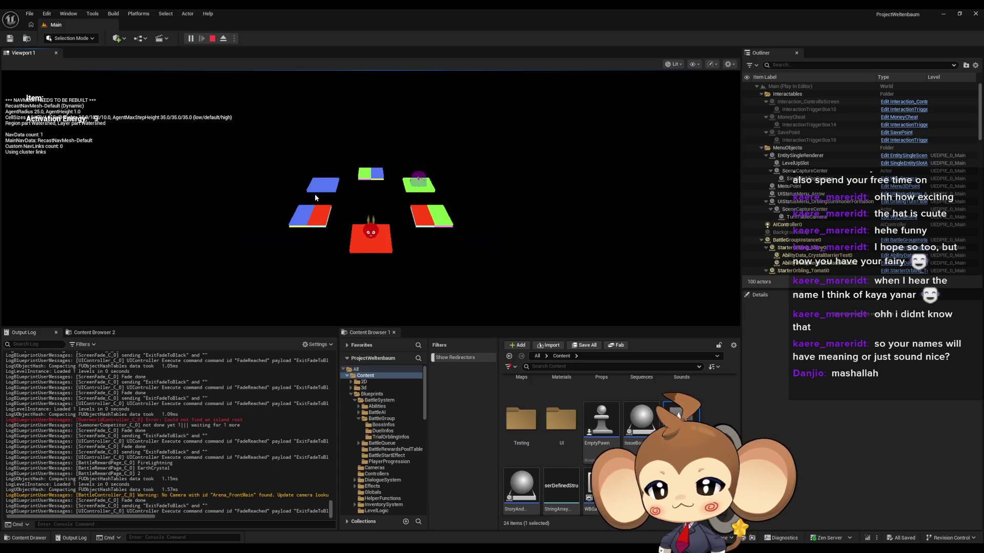
click(212, 39)
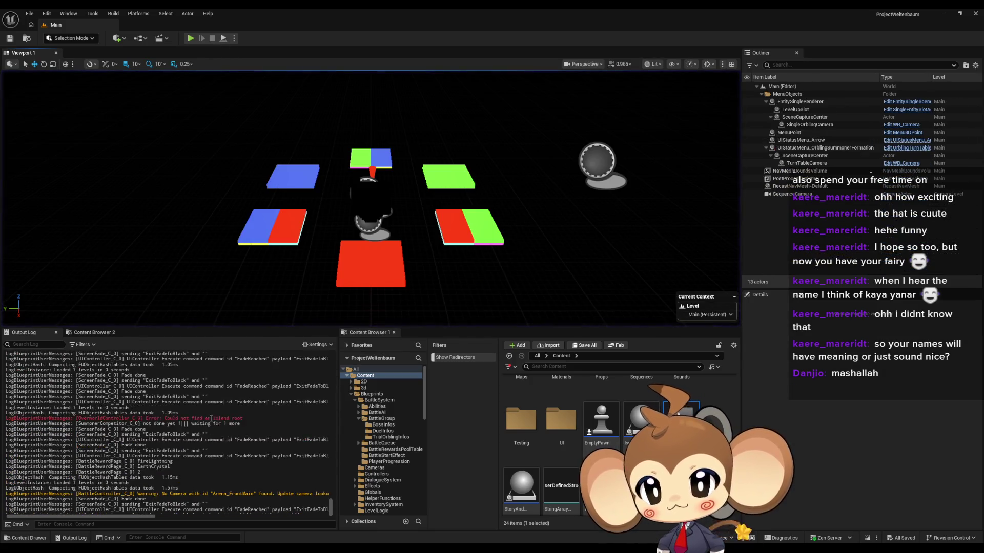
Step: Check the 'Could not find an island root' error against the GetIslandRoot function graph, then go back
mouse_move(244, 419)
mouse_down()
mouse_move(92, 458)
mouse_move(156, 419)
mouse_up()
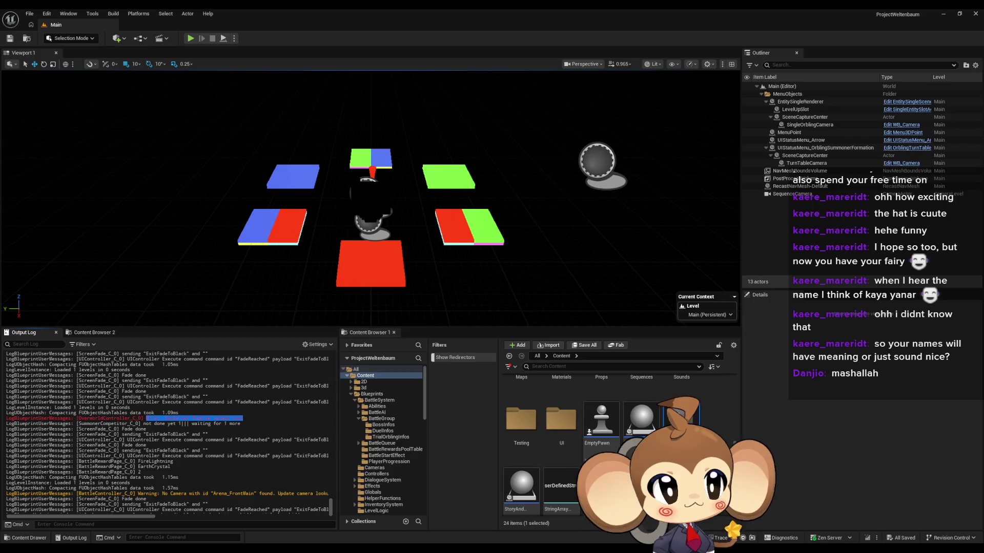
click(155, 419)
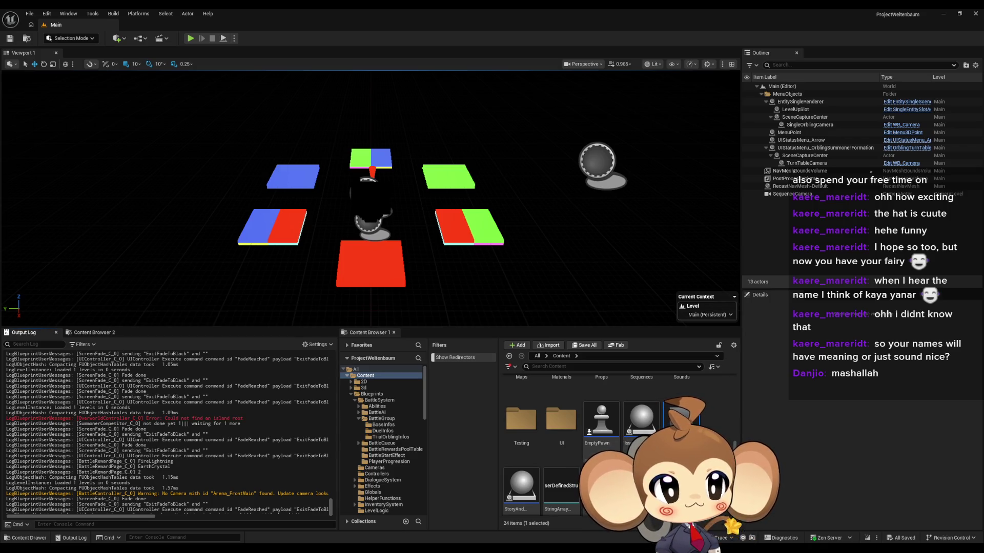
key(alt+Tab)
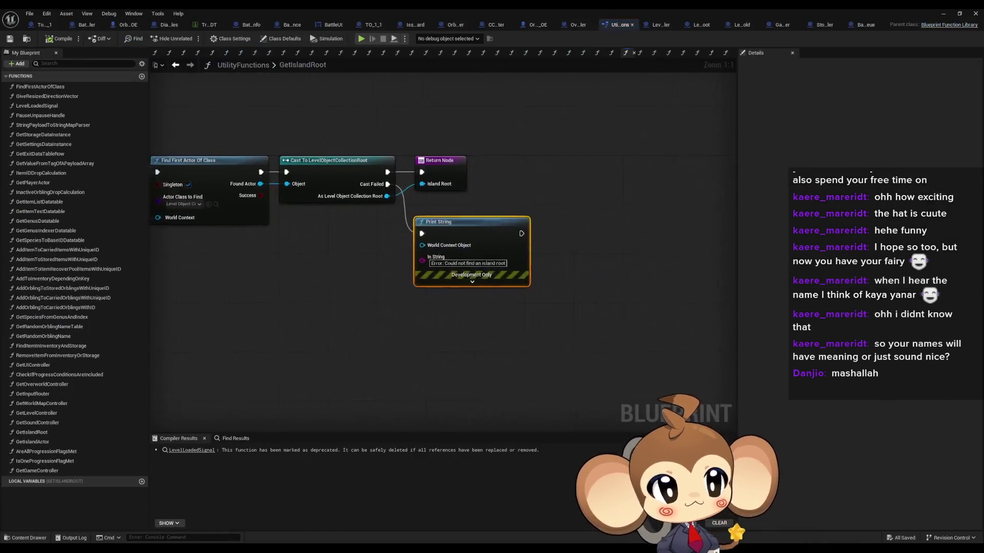
click(365, 203)
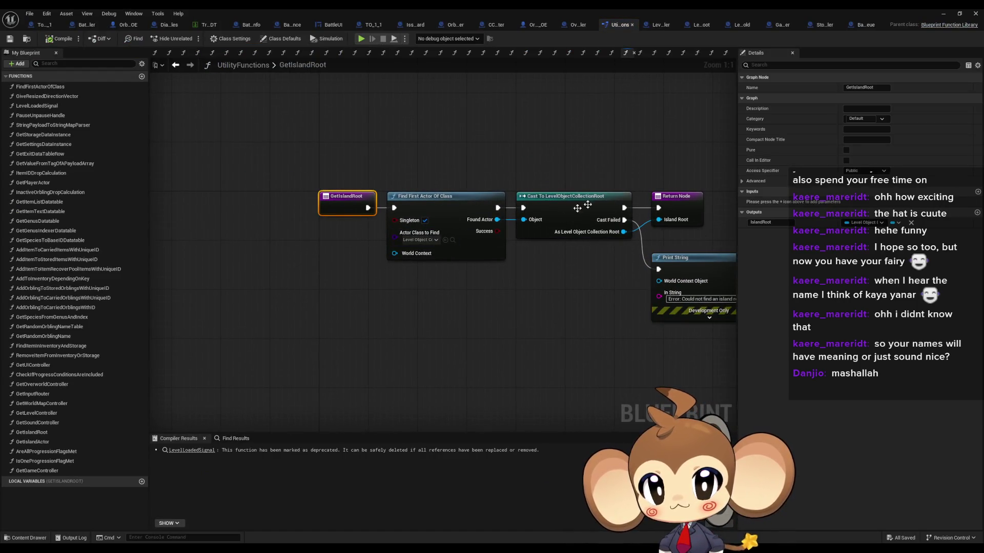
key(Home)
click(412, 346)
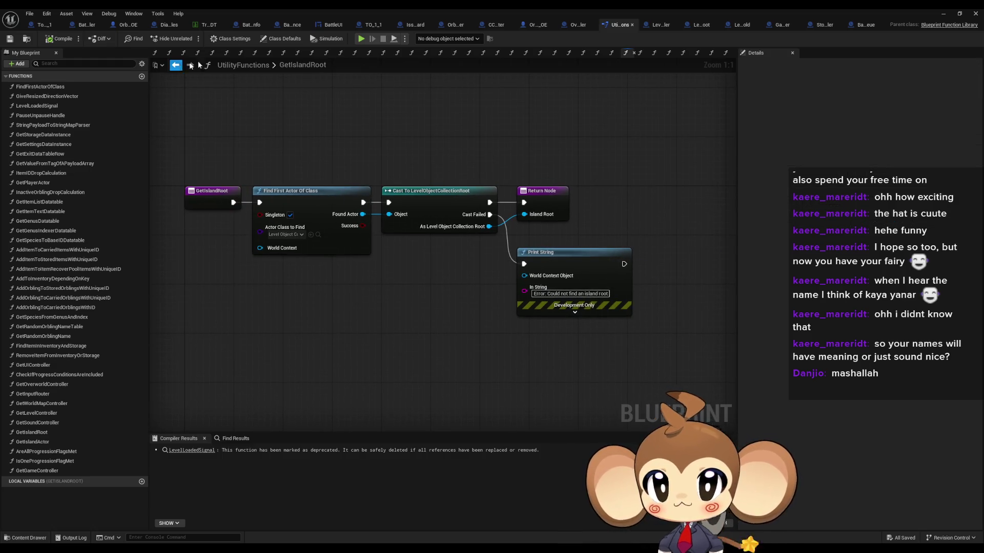
click(658, 24)
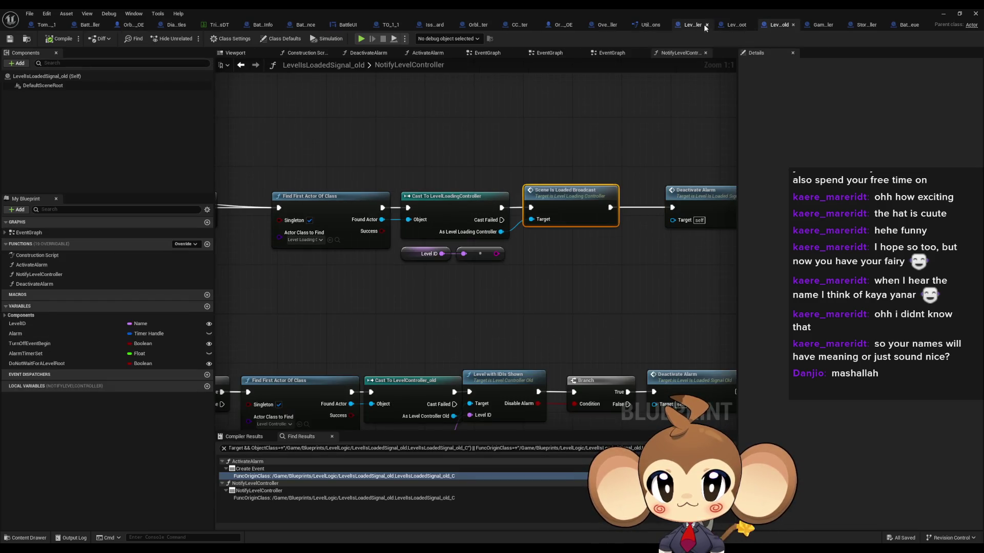
Step: Review the old signal, BattleController and LevelLoadingController graphs, then select OverworldController's Get Island Root and Is Valid nodes
click(726, 25)
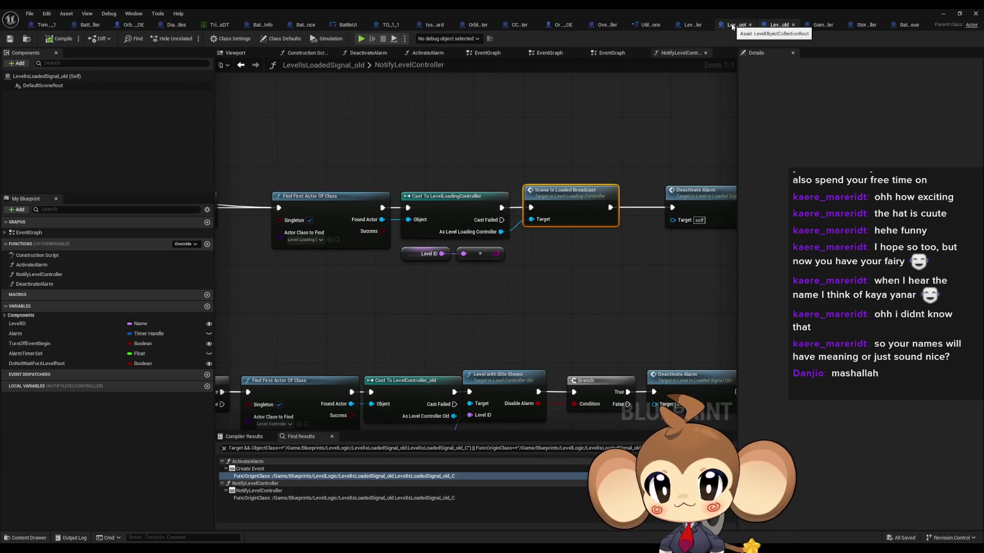
click(90, 27)
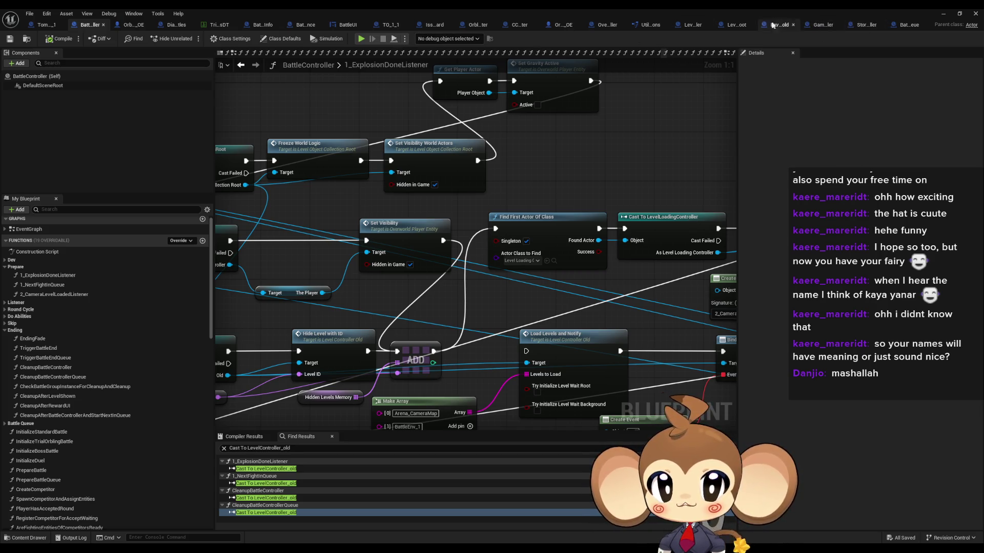
click(685, 26)
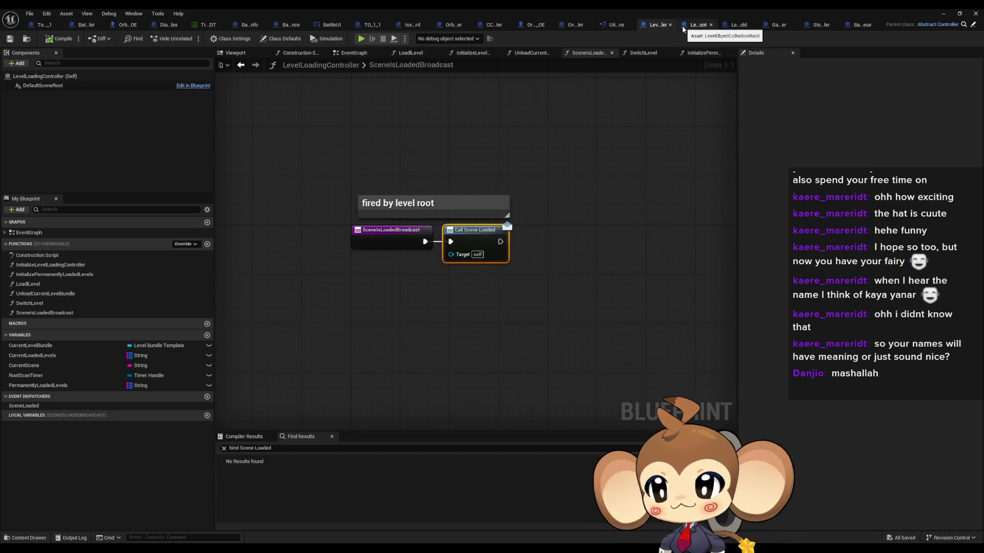
click(576, 29)
drag(337, 315, 461, 373)
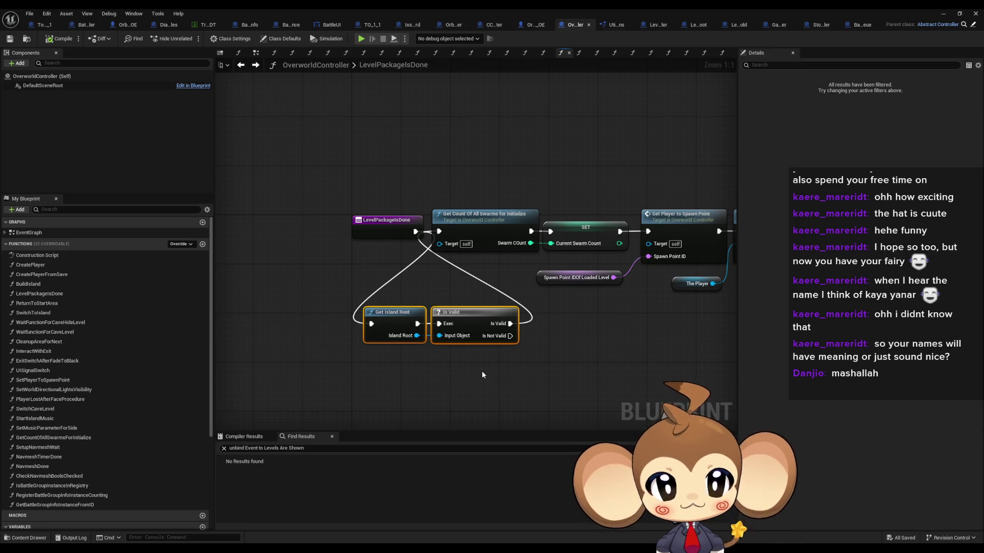
Step: Pan the LevelPackageIsDone graph, checking Set Player to Spawn Point, and select the event node
drag(678, 195, 524, 200)
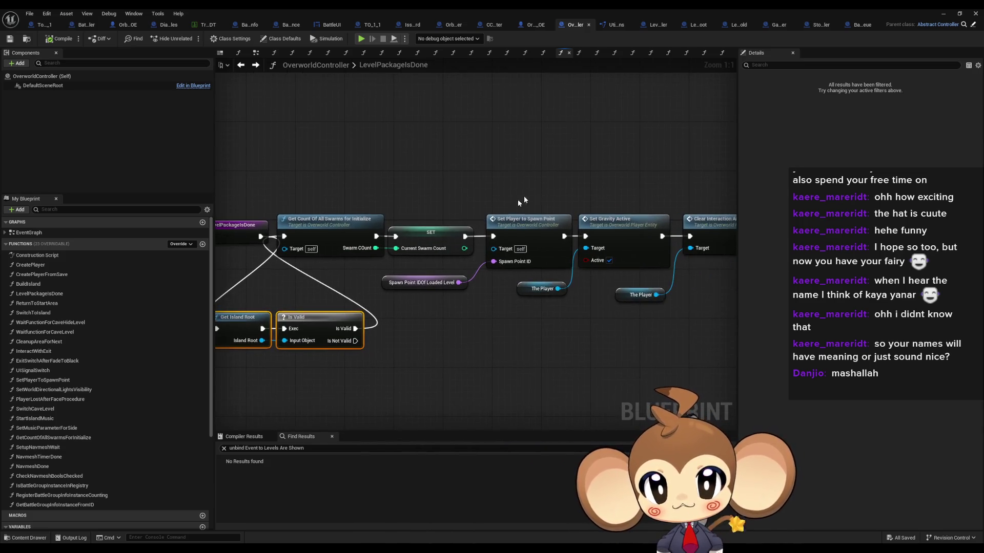
click(530, 221)
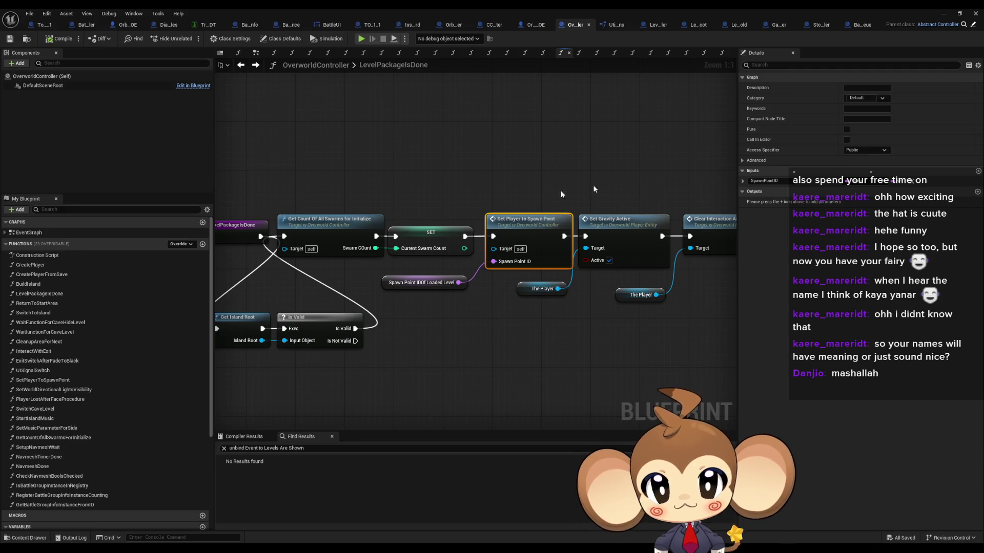
drag(206, 270, 355, 245)
click(381, 211)
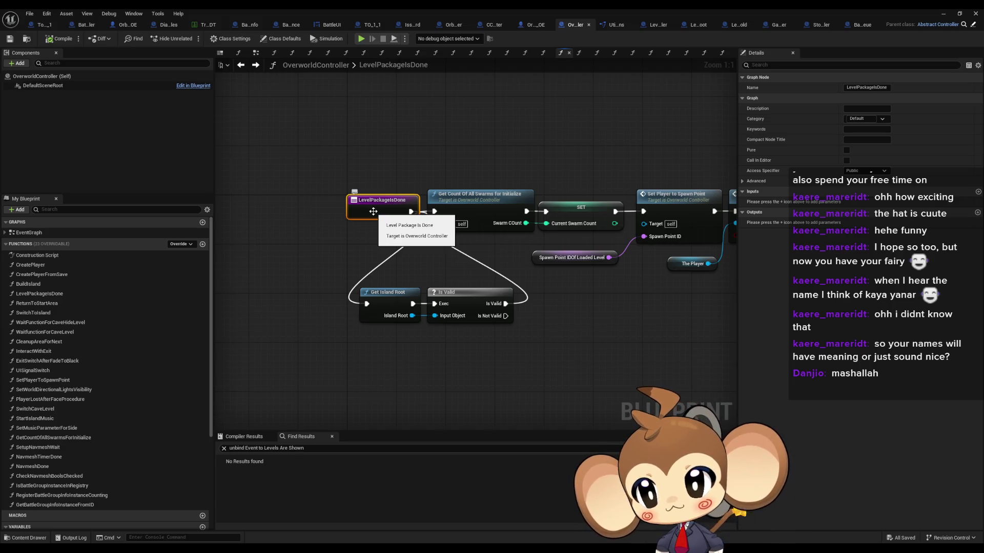
Step: Find class-member references to LevelPackageIsDone and jump to its Create Event in BuildIsland
right_click(373, 212)
mouse_move(423, 295)
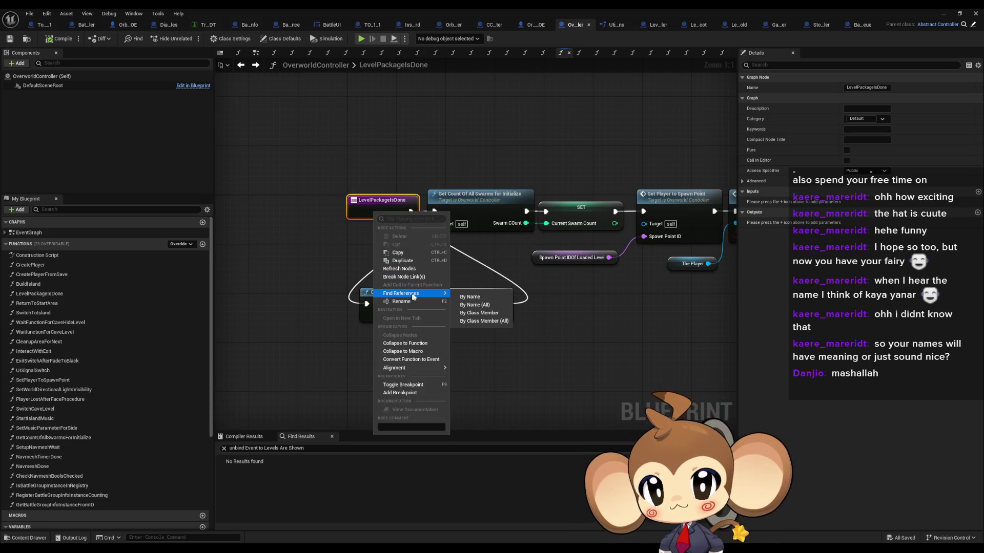
click(467, 314)
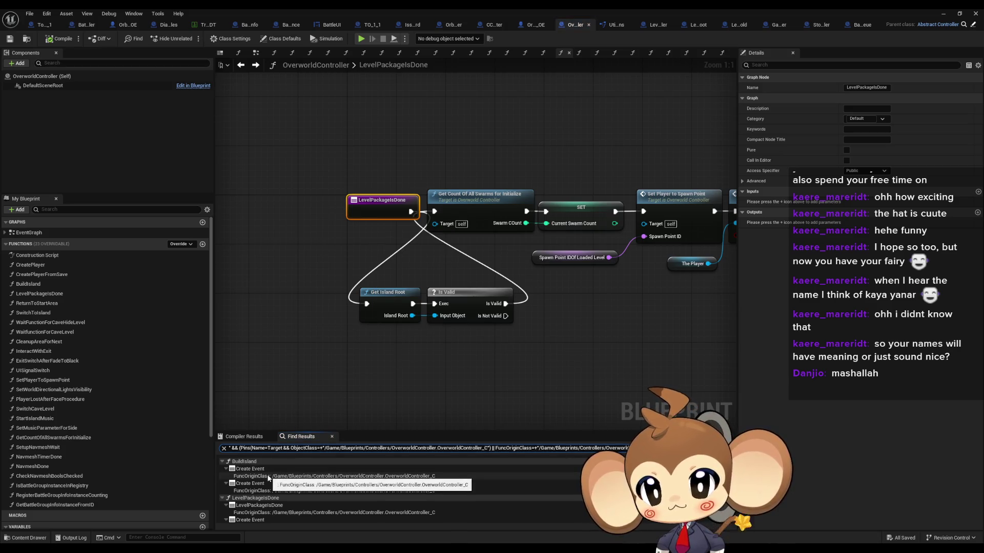
scroll(267, 486, down, 1)
click(256, 511)
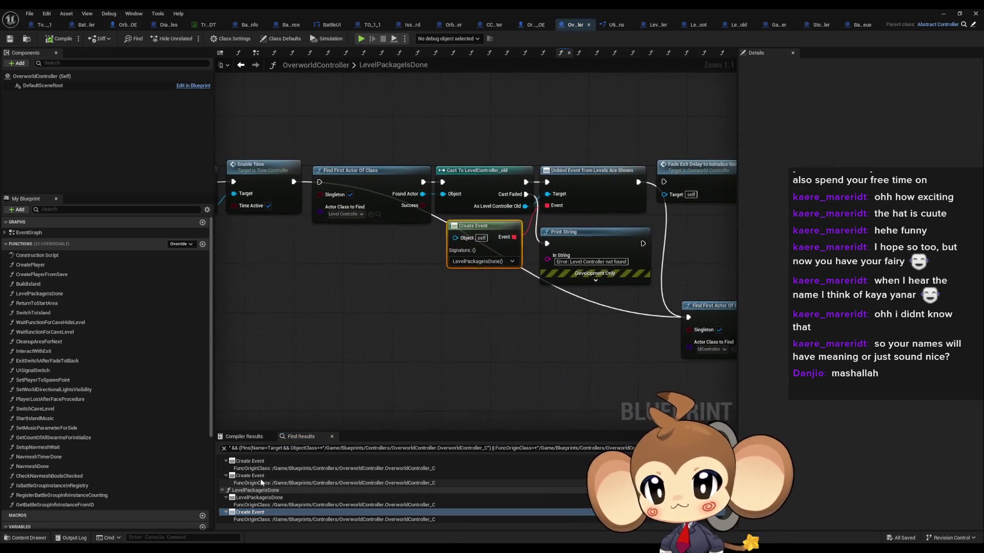
click(260, 482)
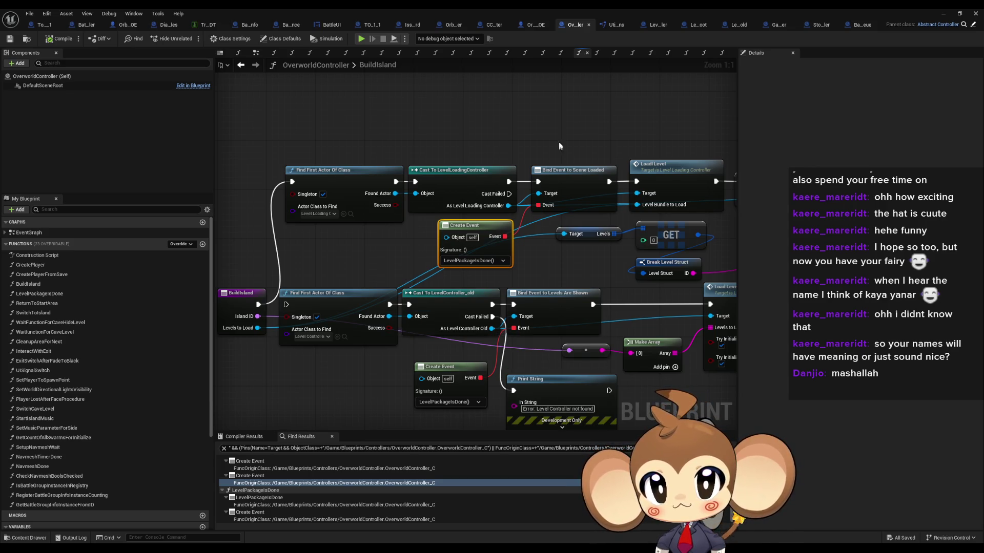
Step: Inspect BuildIsland's Bind Event to Scene Loaded node, then bring up the LevelLoadingController graph
click(571, 175)
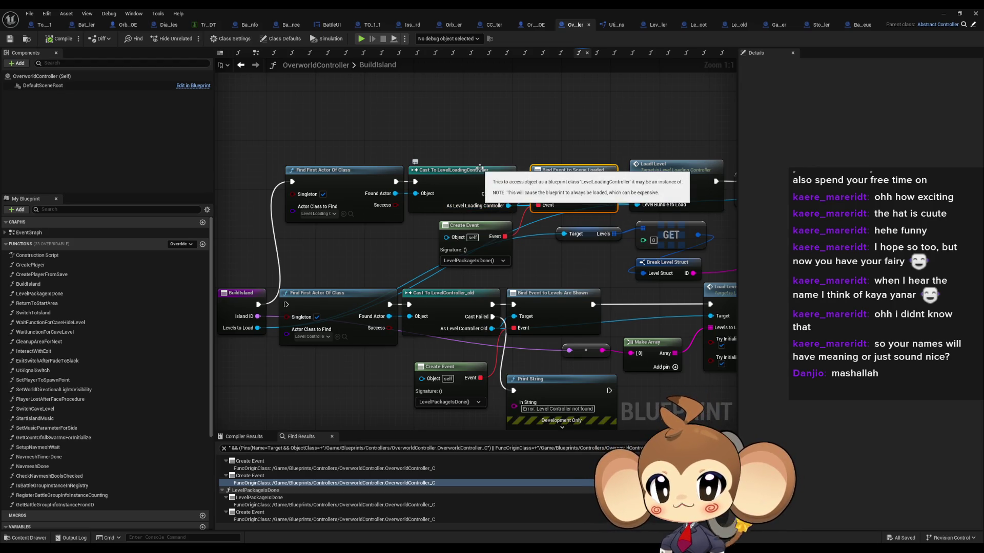
click(479, 124)
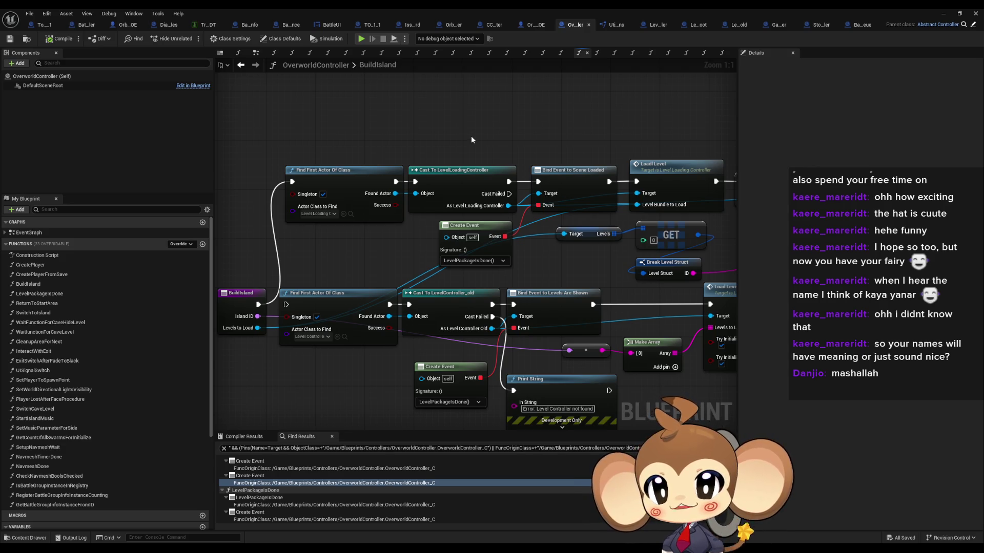
drag(507, 143, 444, 176)
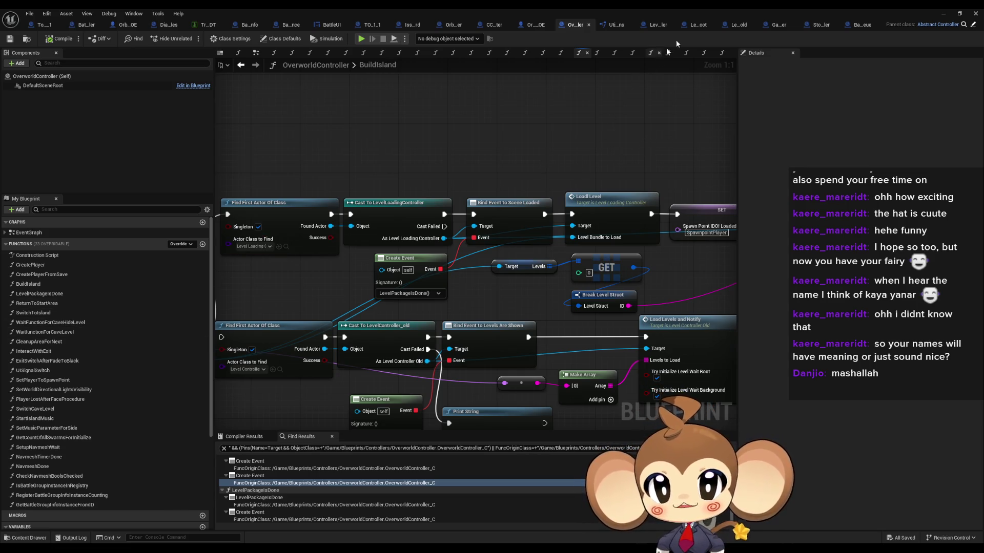
click(659, 26)
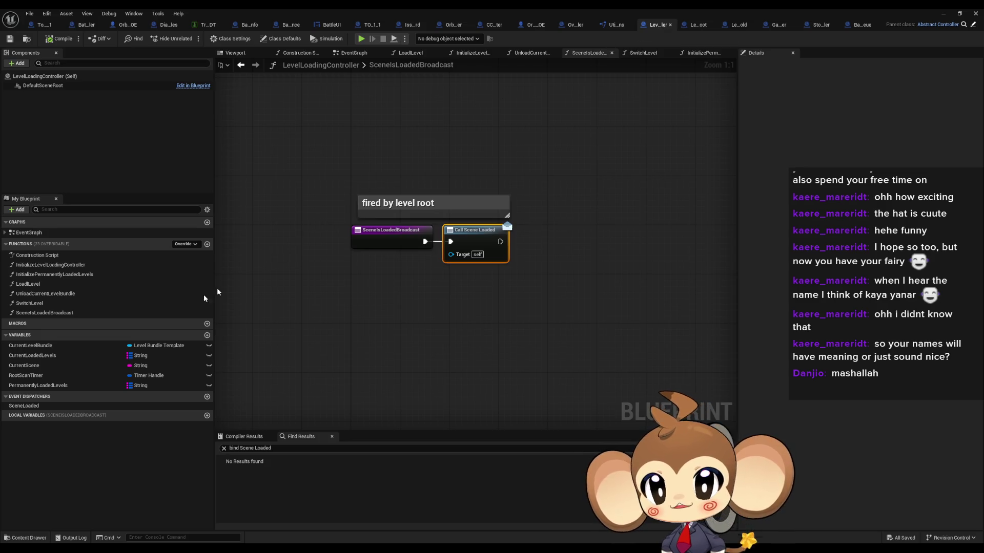
Step: Find class-member references to the SceneIsLoadedBroadcast function and review the results
click(369, 246)
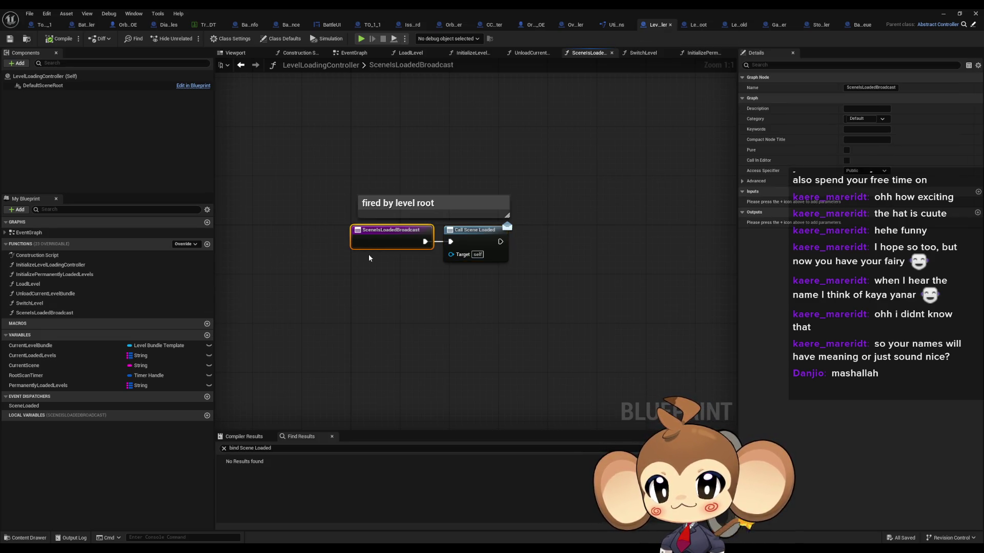
right_click(365, 237)
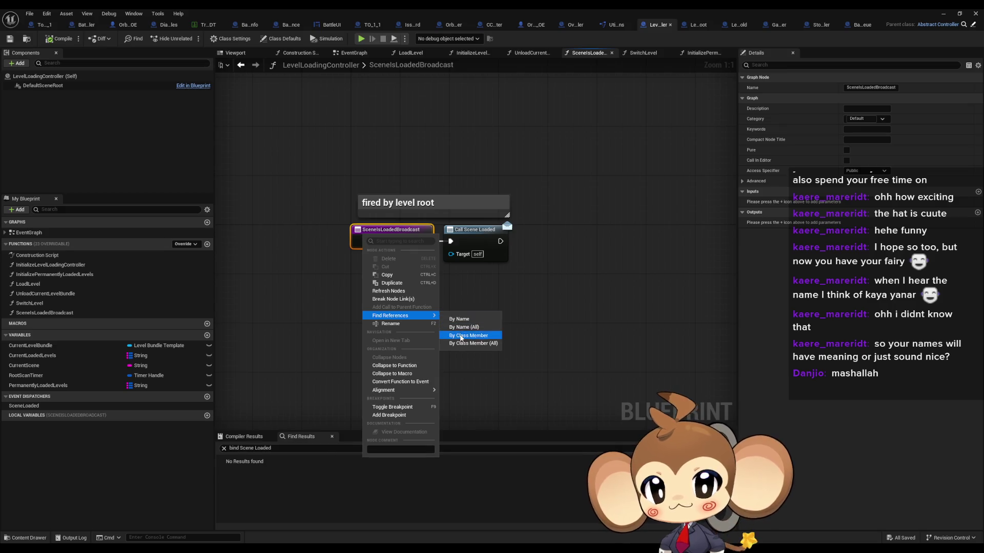
click(461, 327)
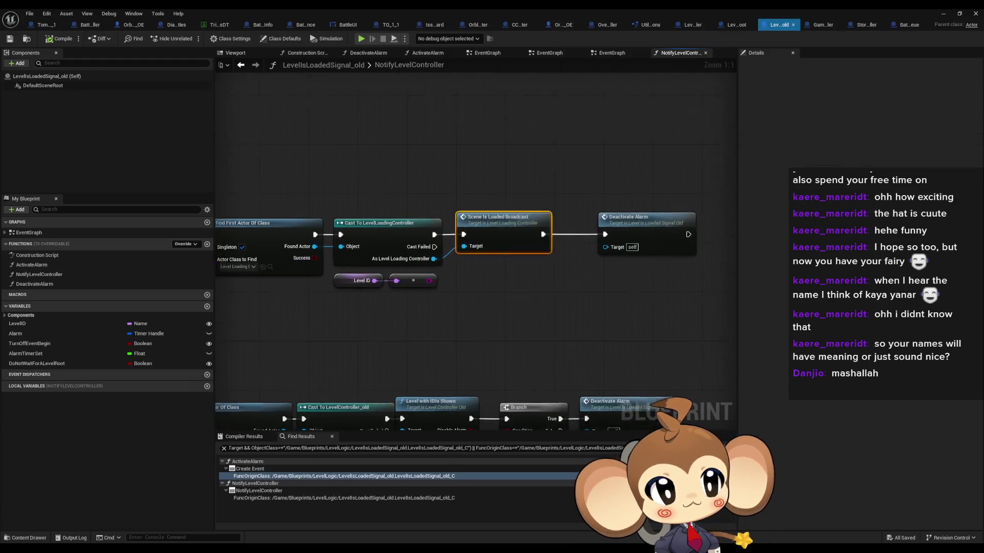
click(434, 296)
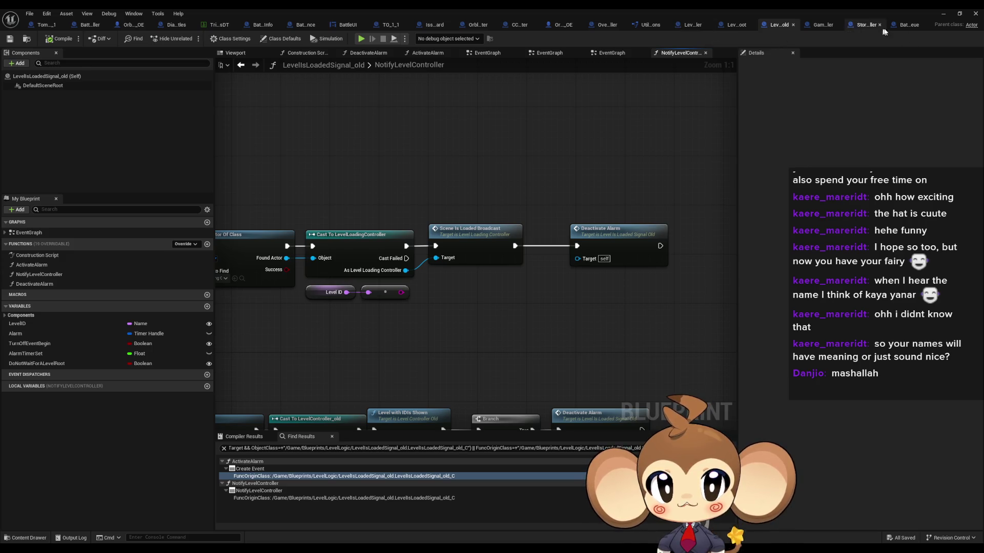
Step: Restore the blueprint editor to a floating window and show the IssueBoard event graph
double_click(281, 8)
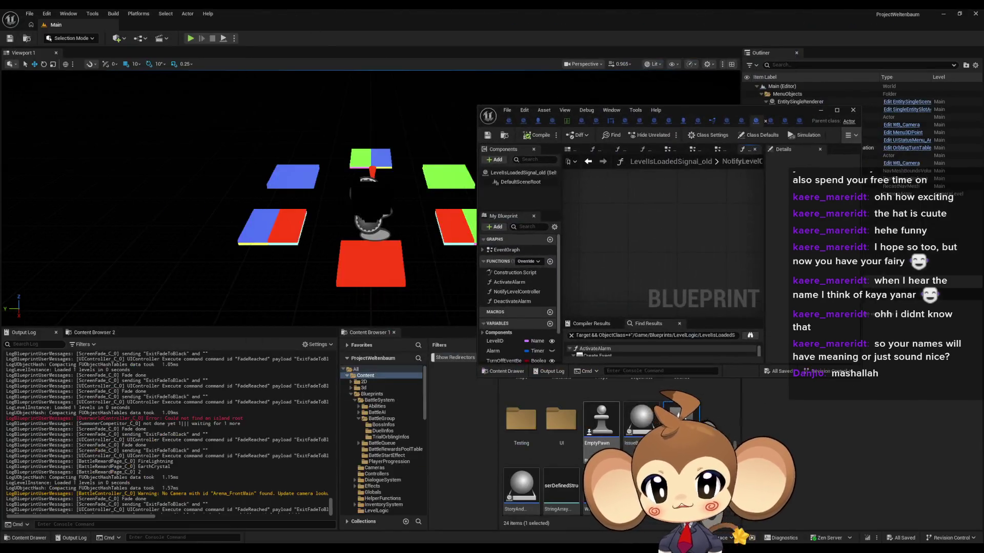
drag(661, 110, 649, 79)
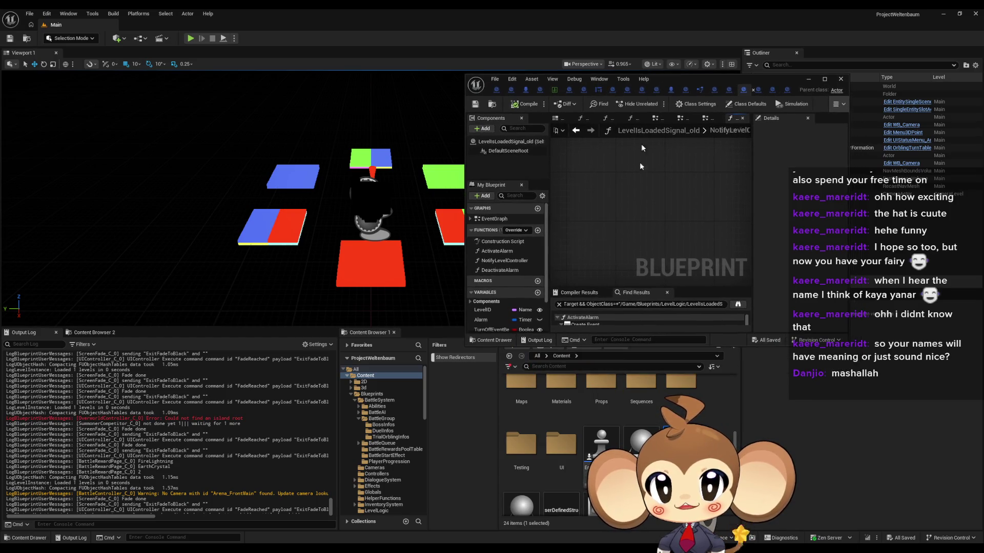
click(628, 90)
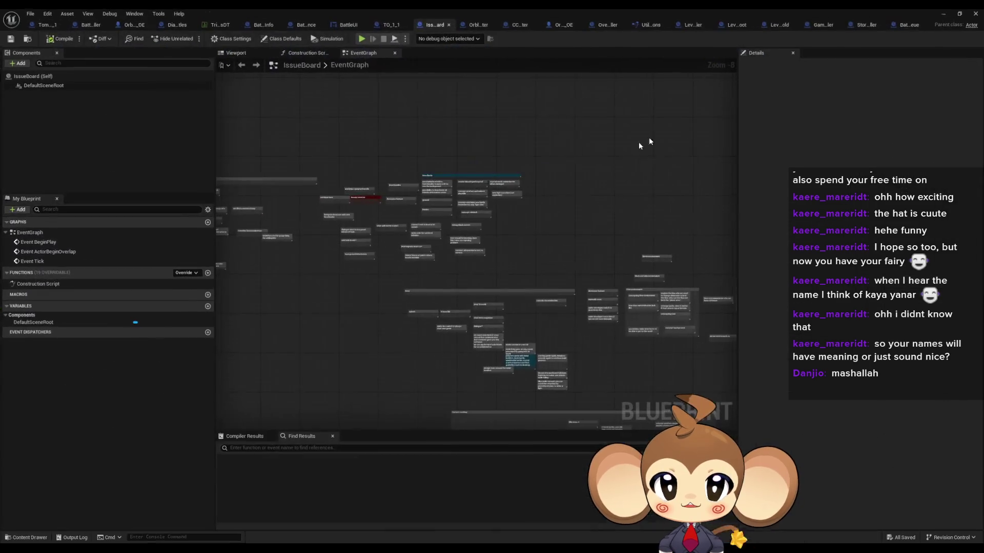
Step: Maximize the blueprint editor and add a comment titled 'cleanup level signal' to IssueBoard
double_click(685, 78)
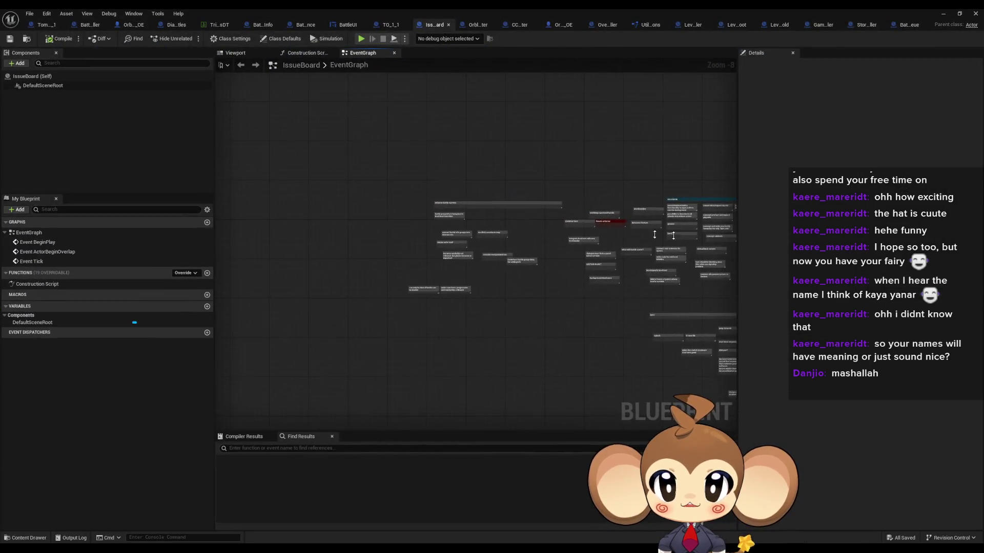
scroll(672, 225, up, 5)
key(c)
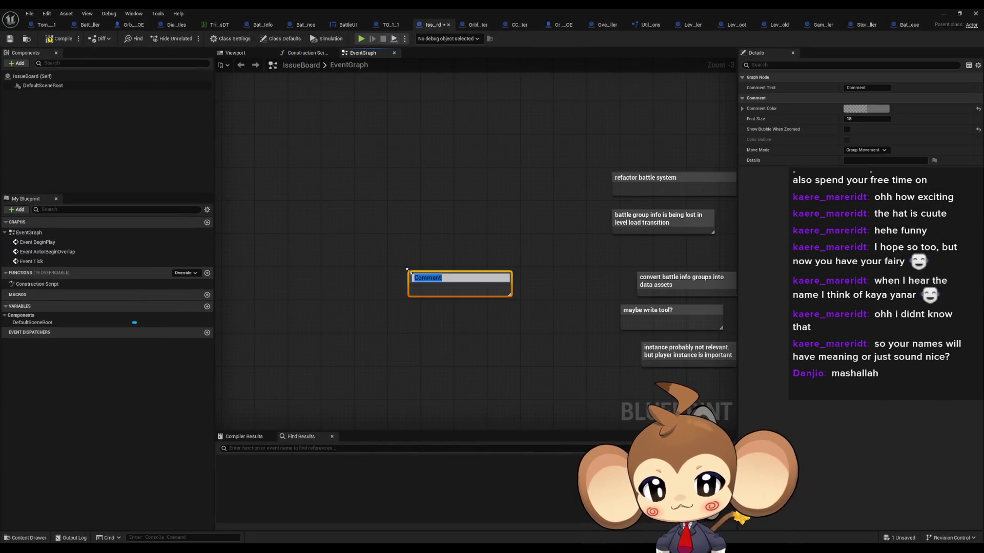
text(cleanup )
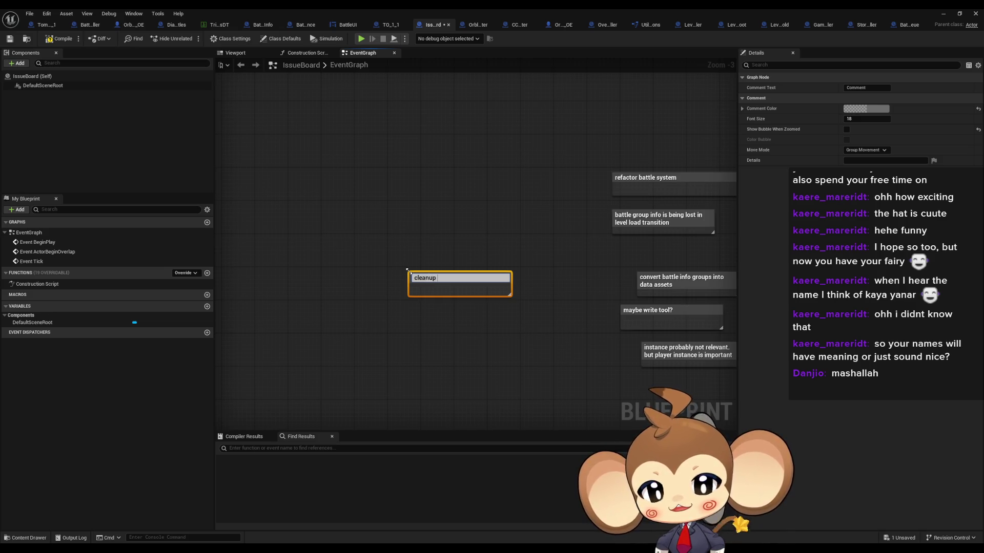
text(level signal)
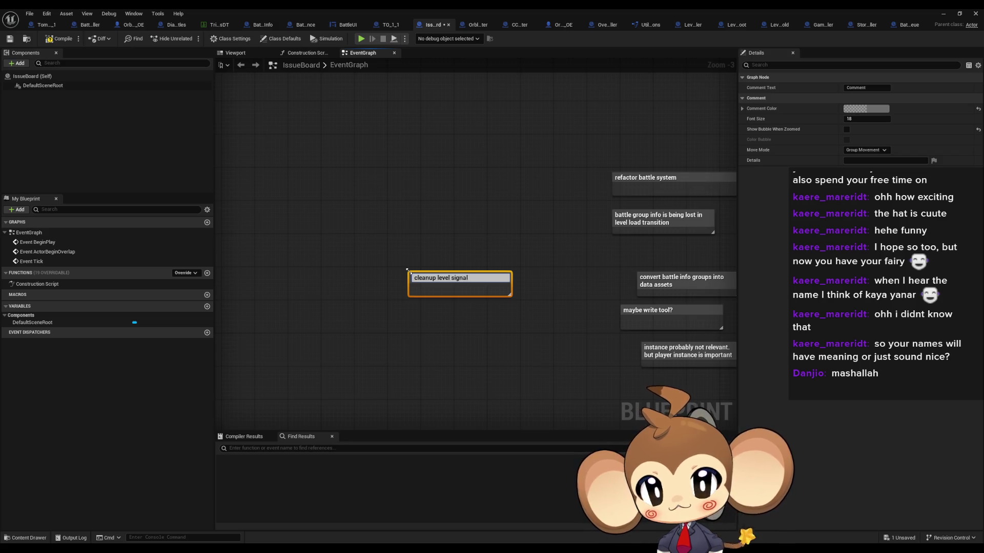
key(Return)
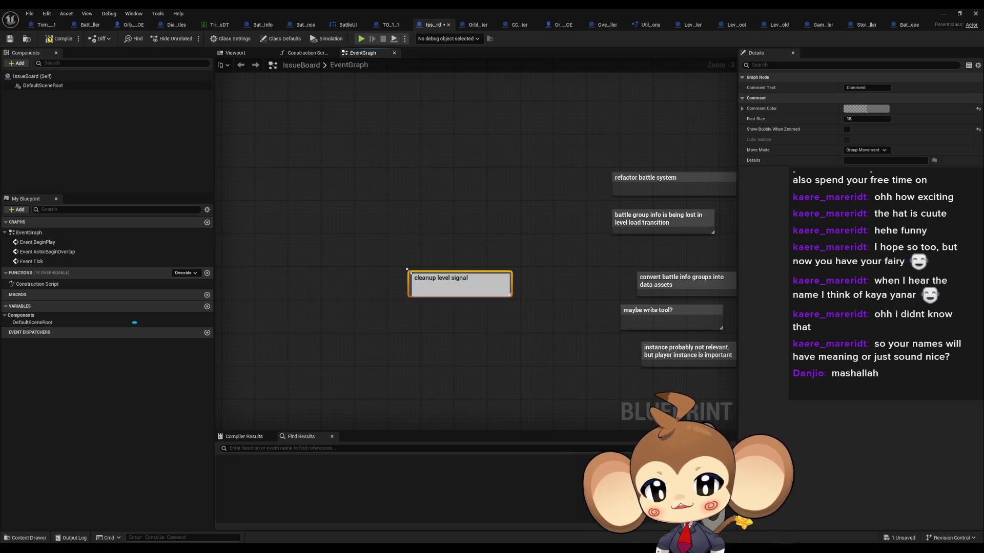
Step: Write the comment body 'make it into root', plus a bool-to-broadcast note ending 'evaluate if needed when changed to root'
text(m)
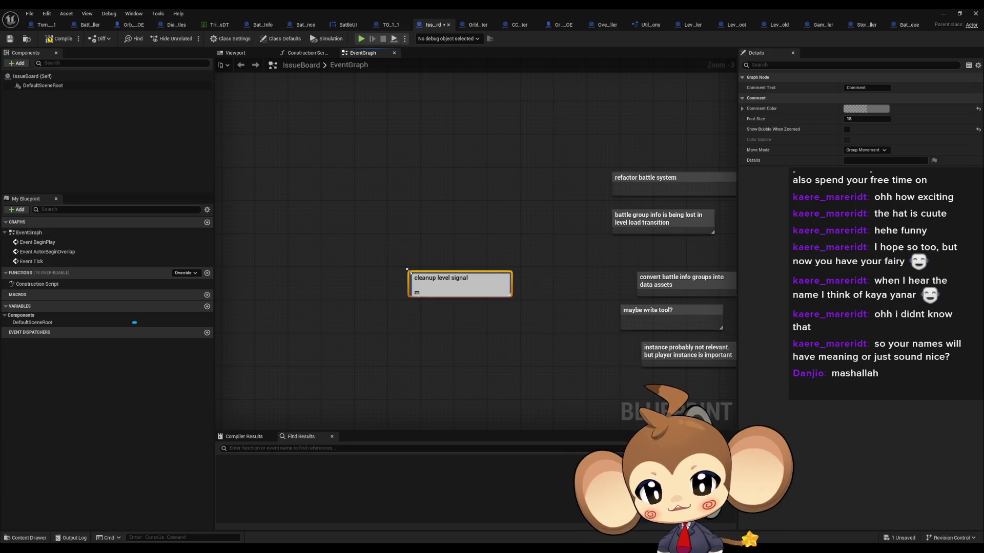
text(ake it into root)
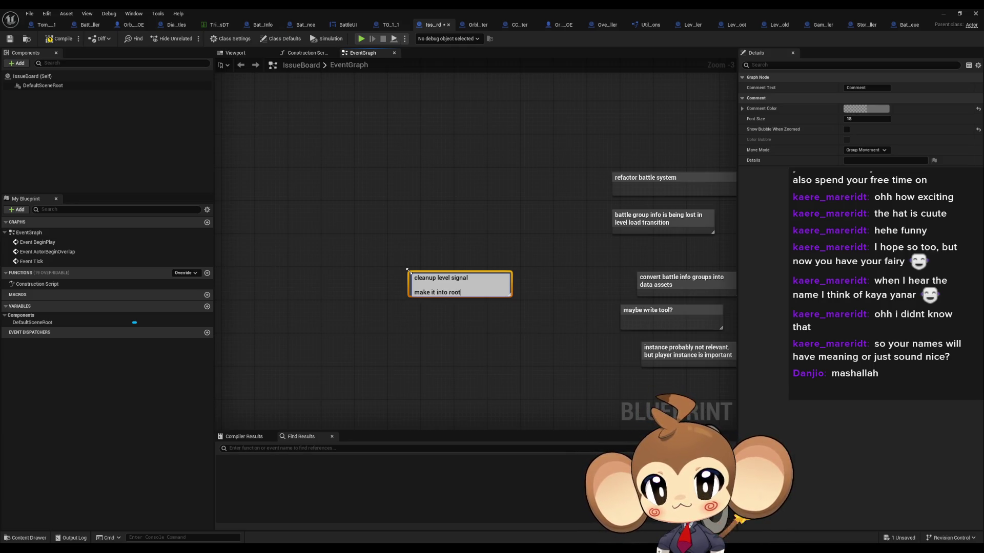
key(Return)
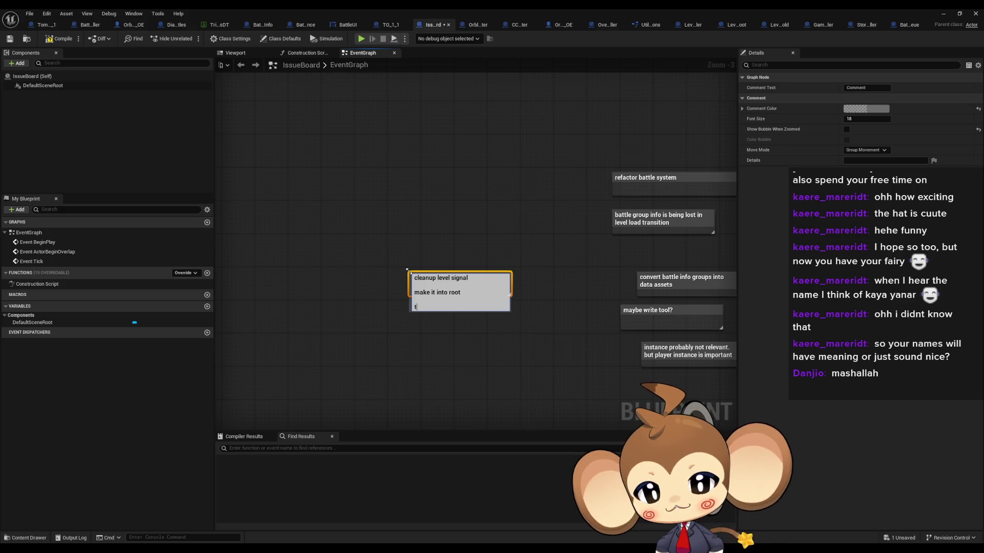
text(give )
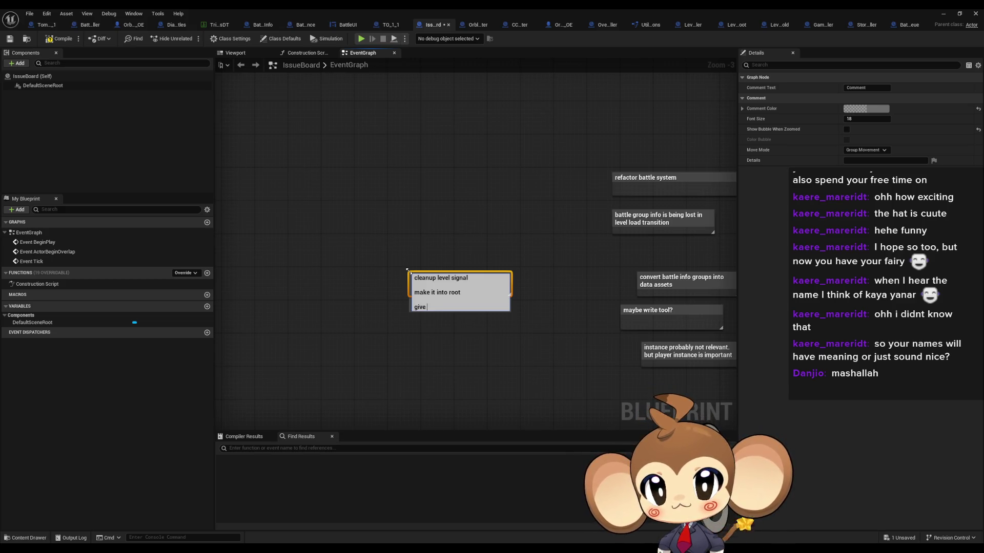
text(root)
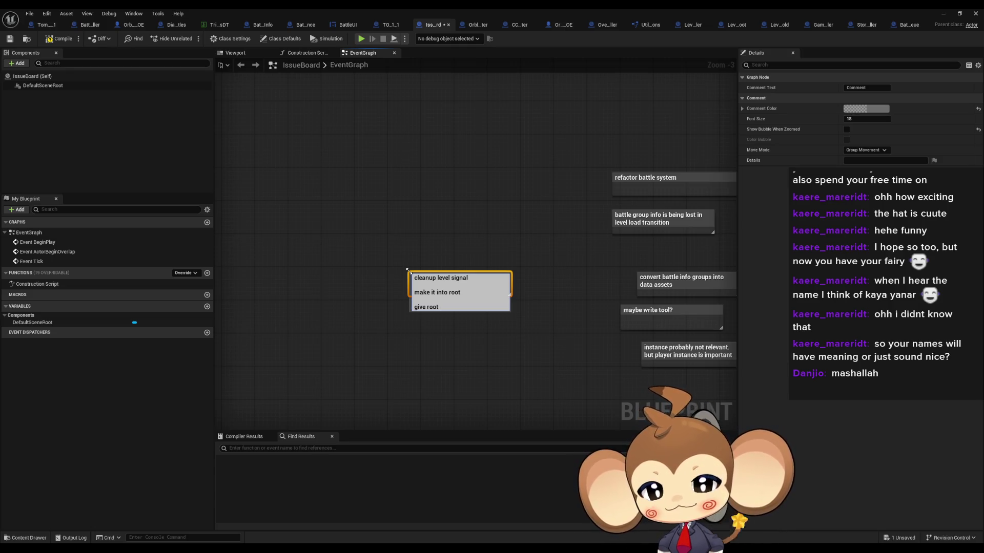
text( a bool to)
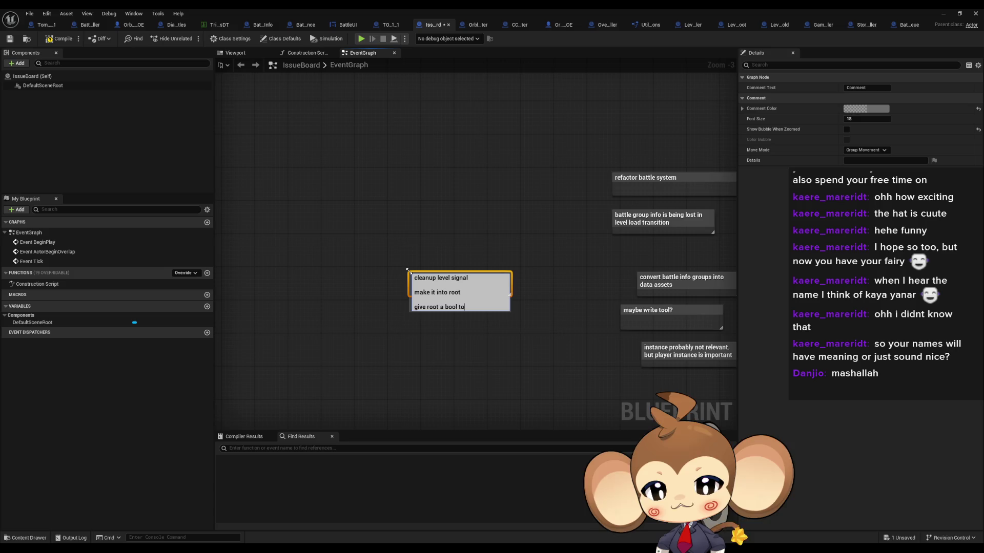
text( send to broadcast )
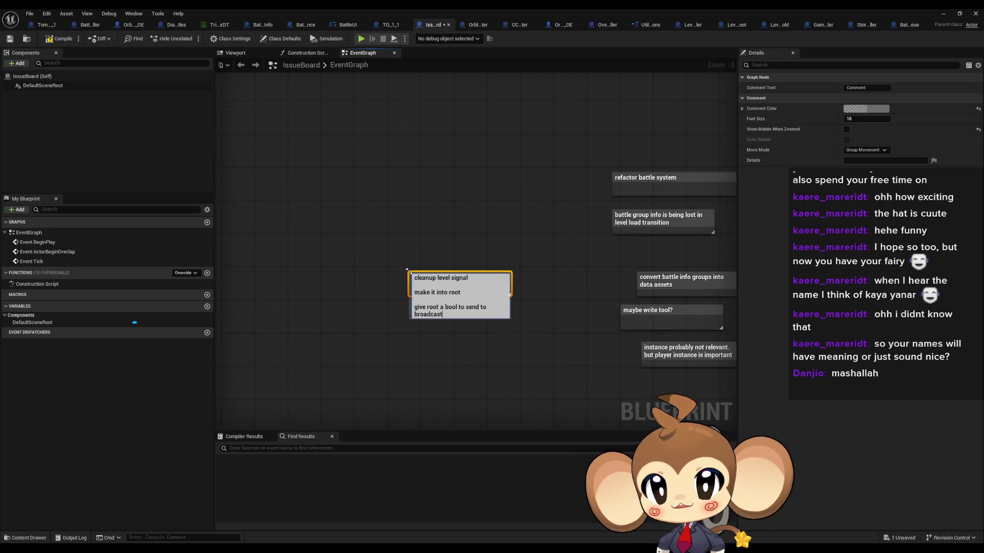
text(to)
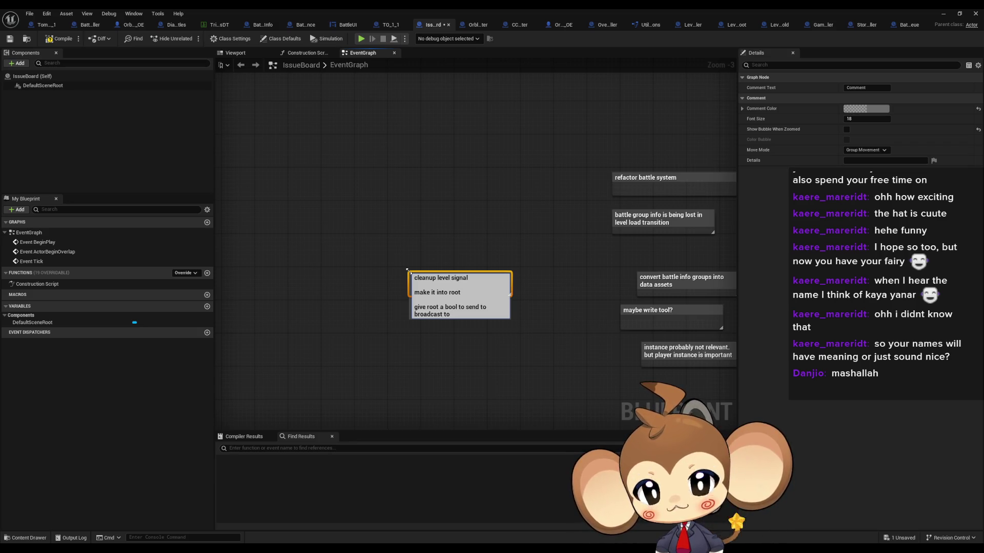
text( ignor it?)
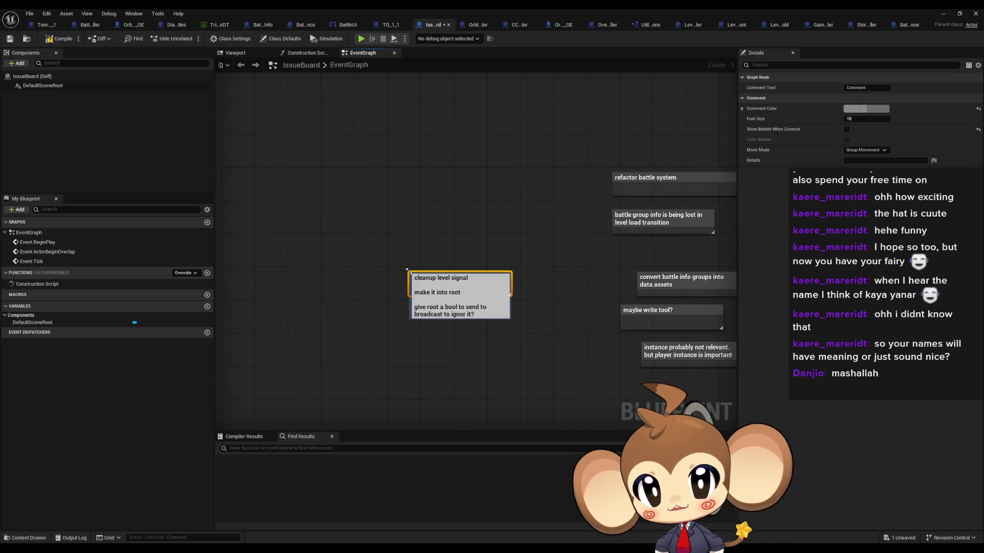
text( evalua)
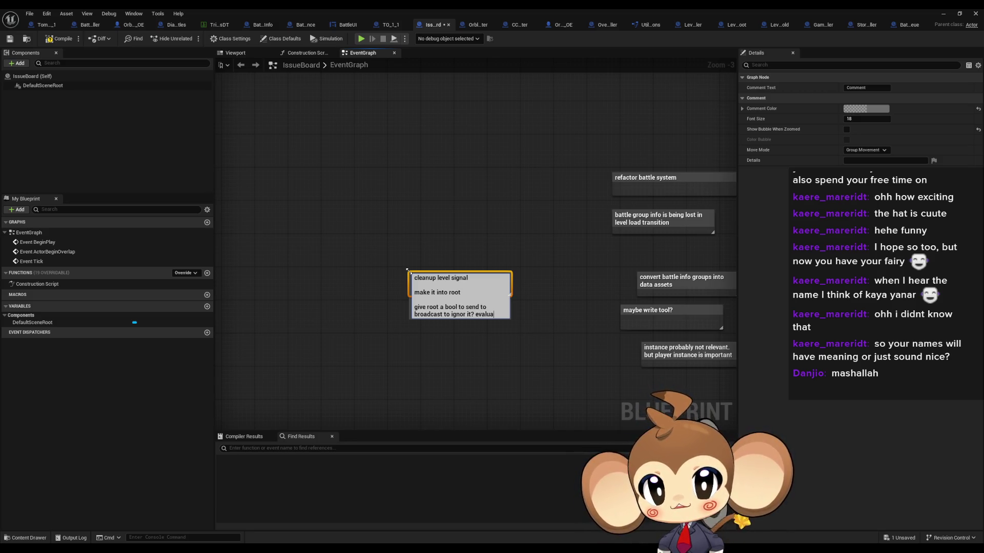
text(te if ne)
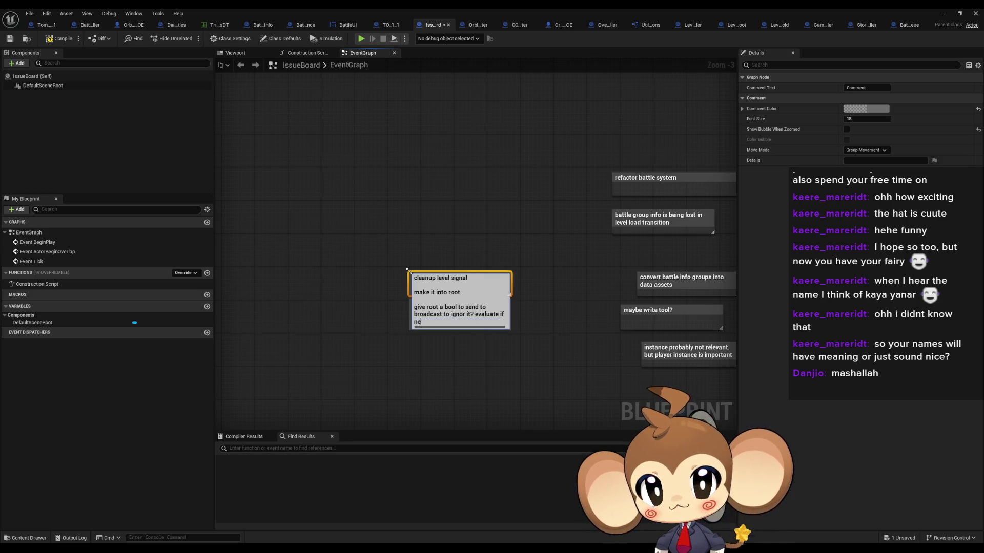
text(eded when )
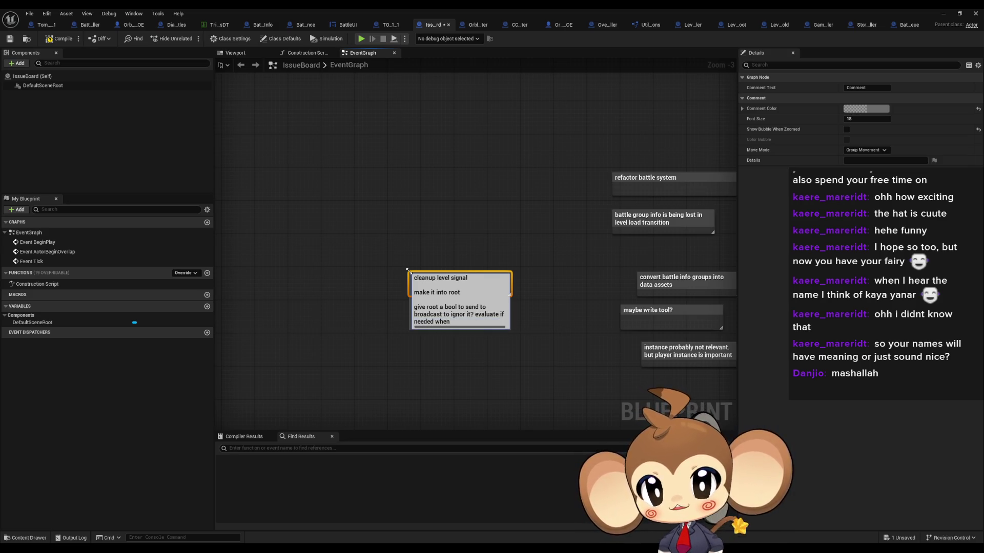
text(changed to roo)
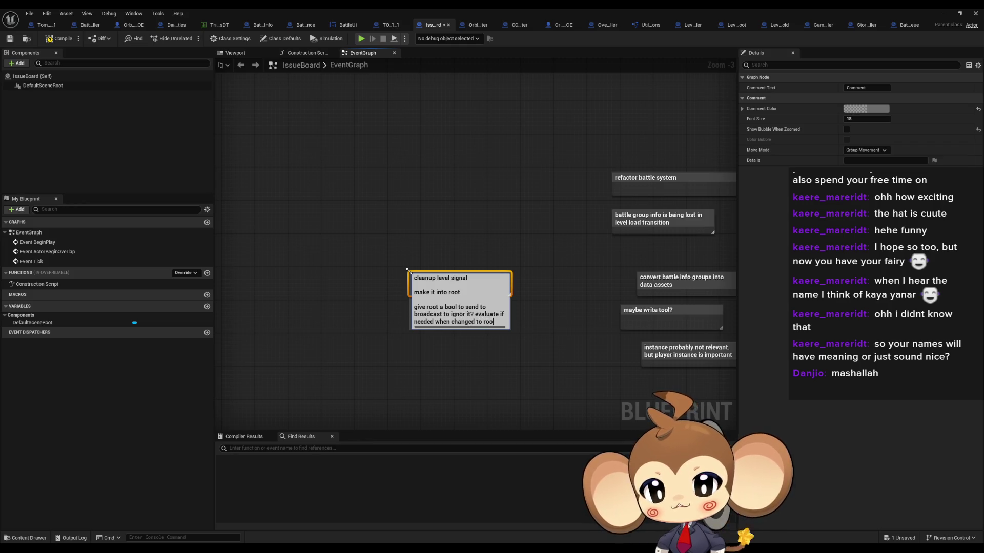
text(t)
key(Return)
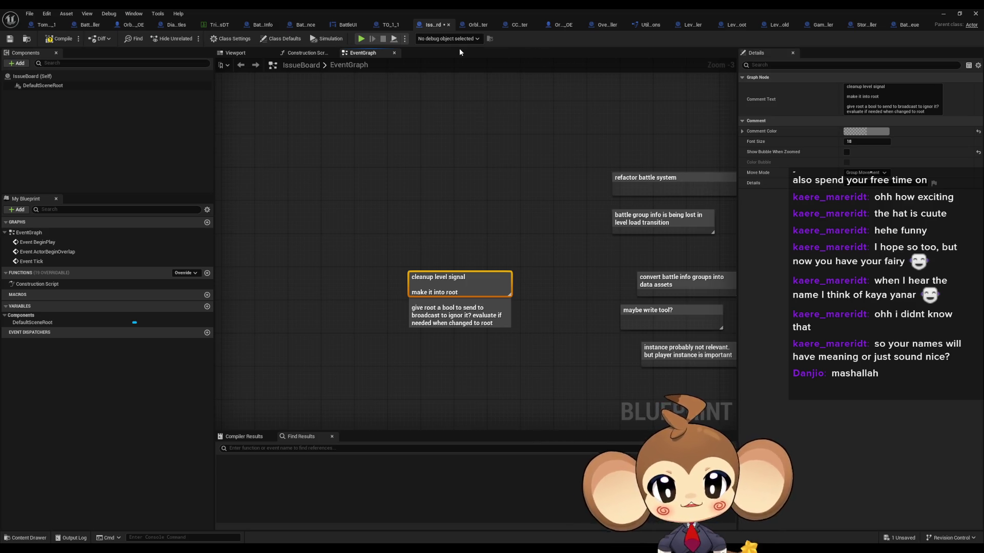
Step: In BattleController, browse the function list and open the 1_ExplosionDoneListener graph
click(88, 25)
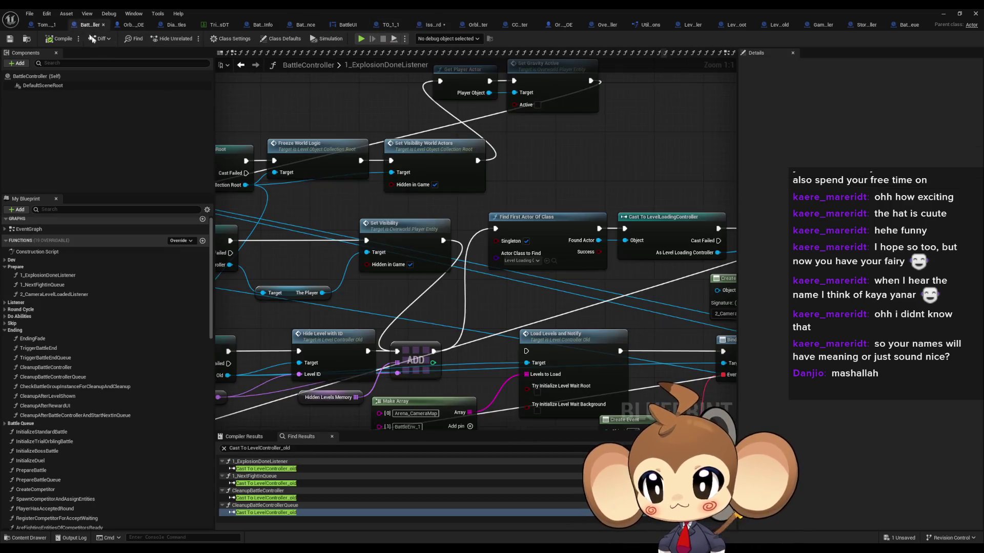
scroll(525, 183, down, 4)
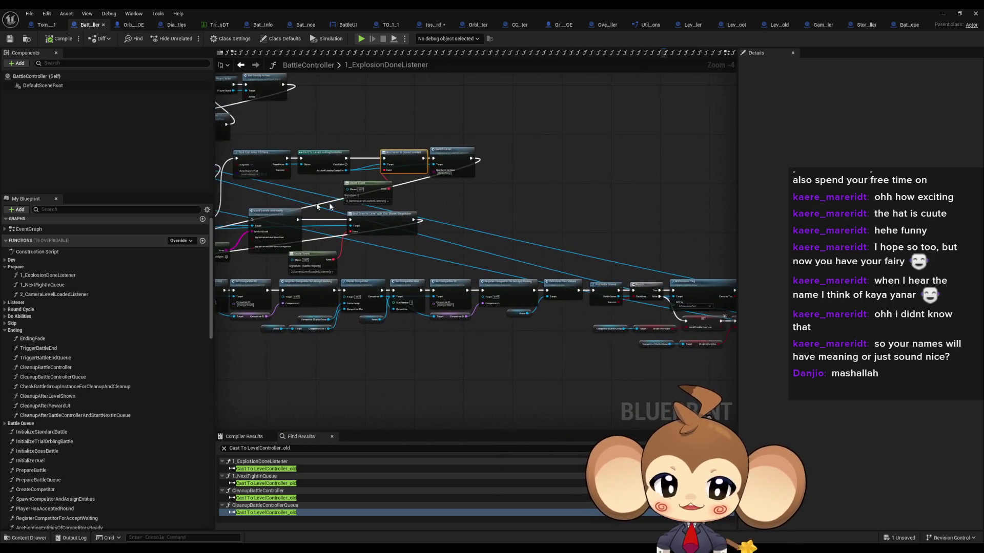
scroll(516, 216, down, 1)
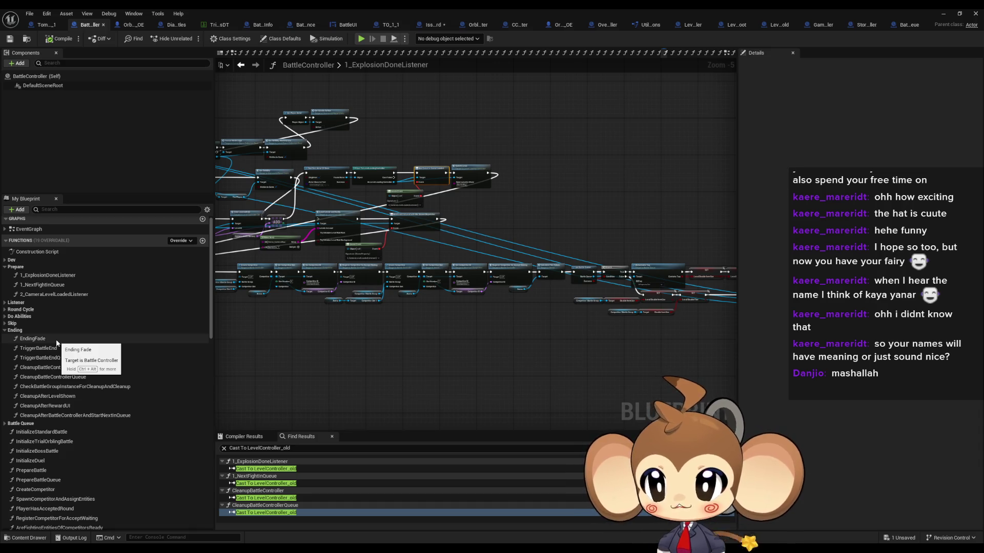
click(46, 278)
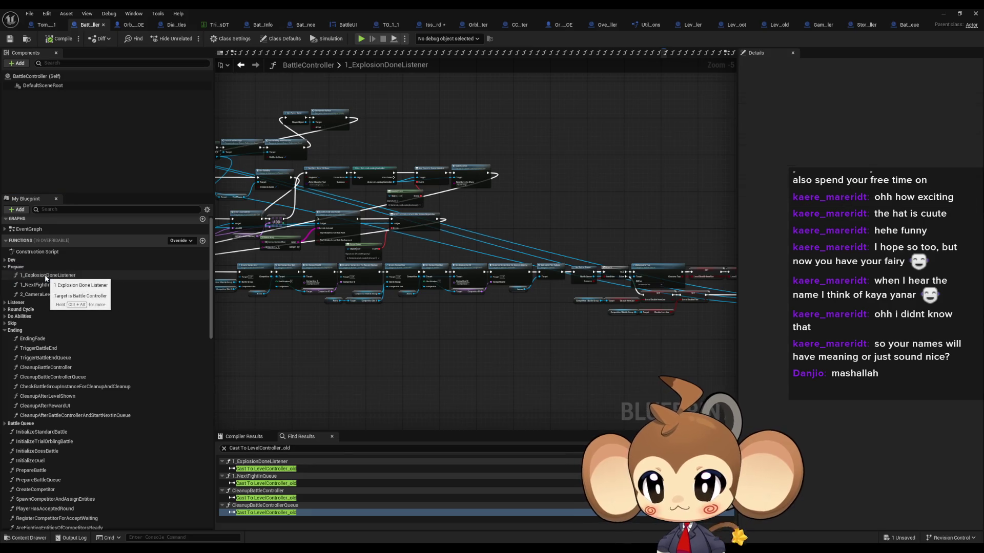
click(56, 287)
double_click(57, 288)
double_click(50, 277)
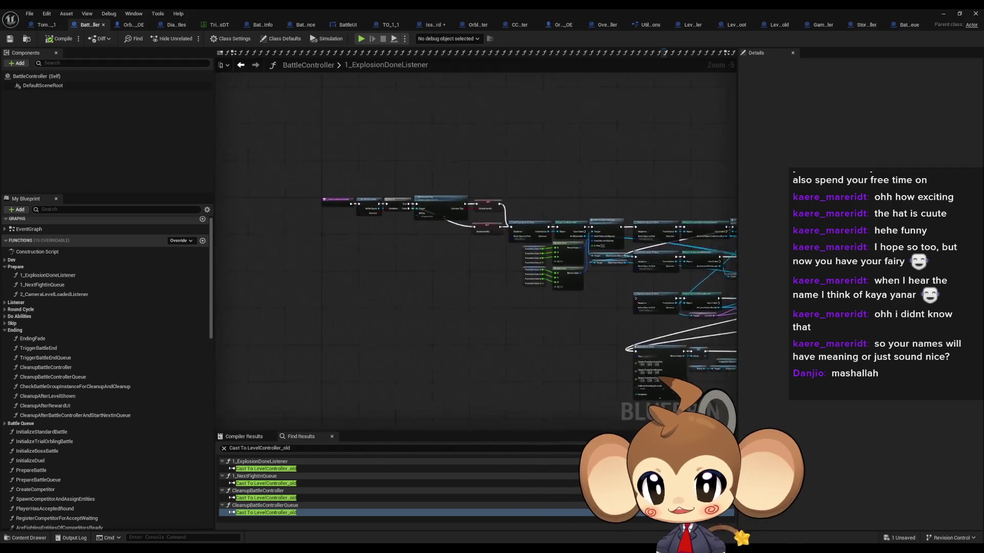
Step: Add a breakpoint on the 1_ExplosionDoneListener entry node and restore down the blueprint window
drag(559, 254, 381, 267)
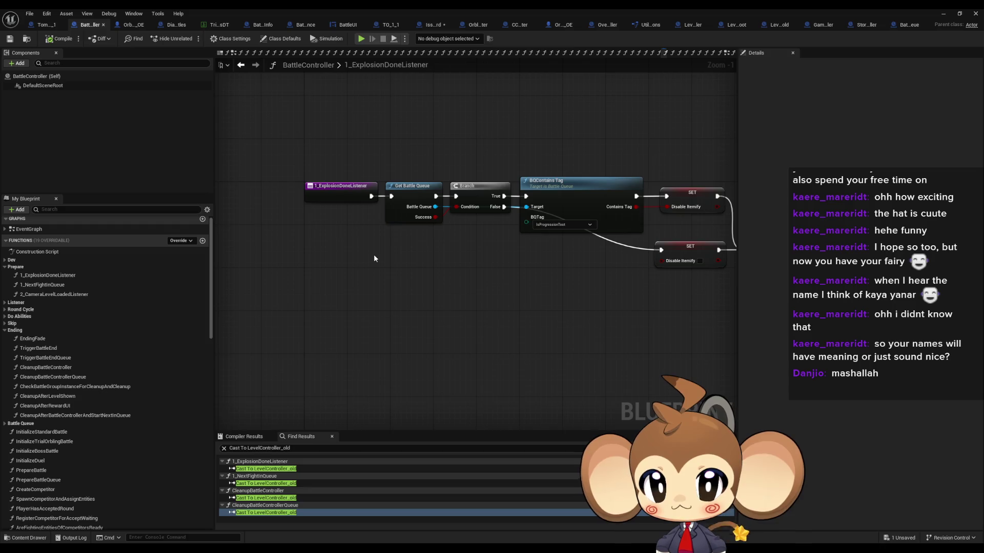
scroll(374, 258, down, 2)
scroll(374, 257, up, 2)
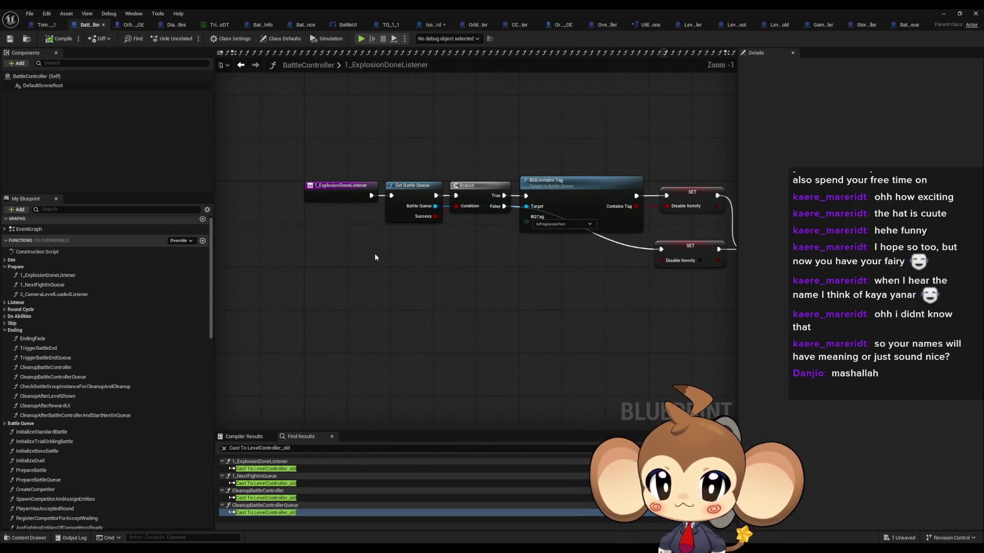
right_click(342, 193)
click(368, 375)
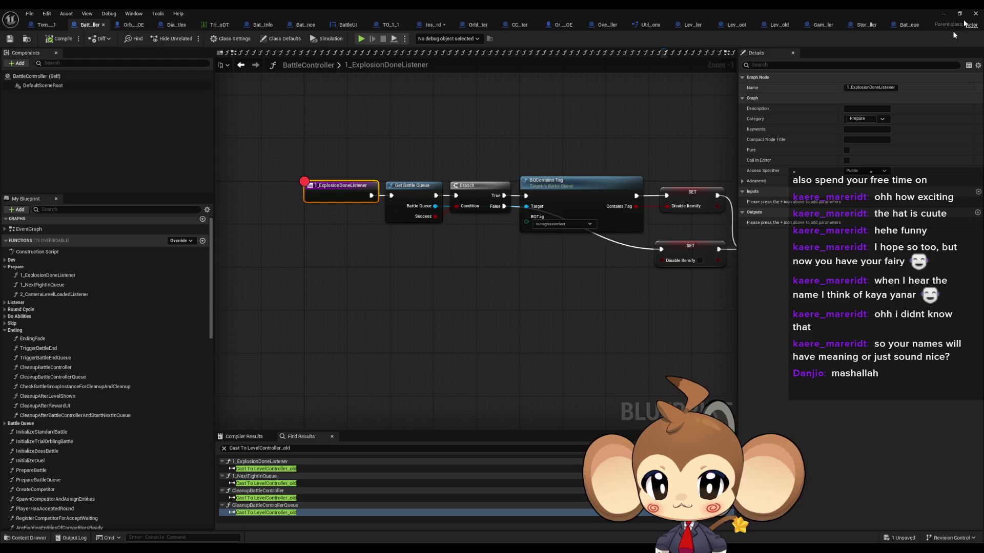
click(959, 13)
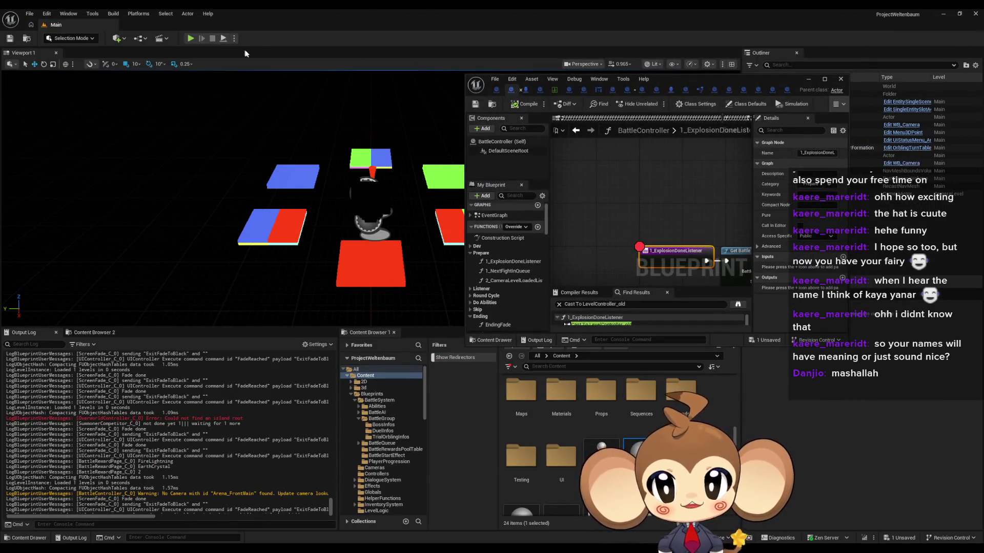
Step: Play-test the game, clearing the output log and resuming past the 1_ExplosionDoneListener breakpoint
click(189, 38)
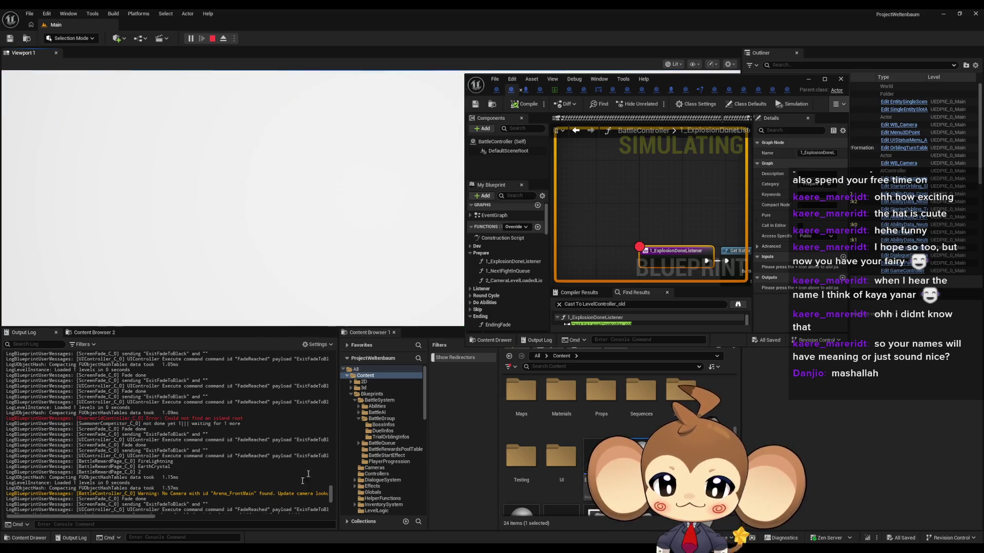
right_click(225, 358)
click(267, 367)
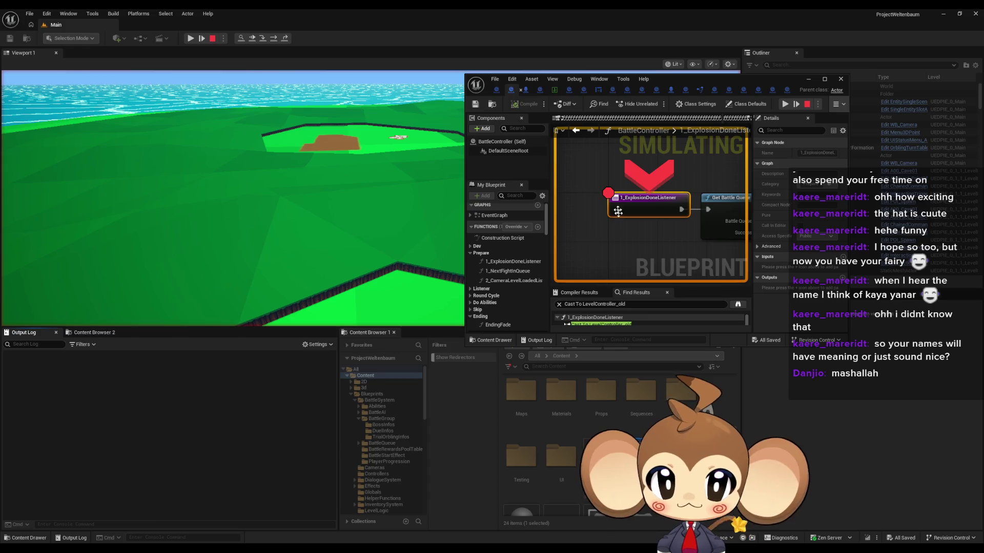
click(788, 105)
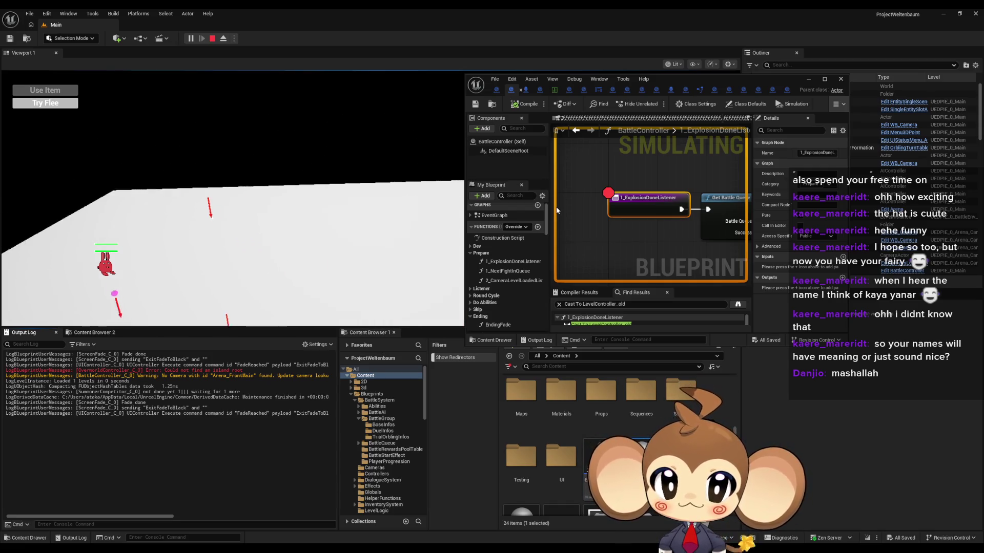
click(324, 216)
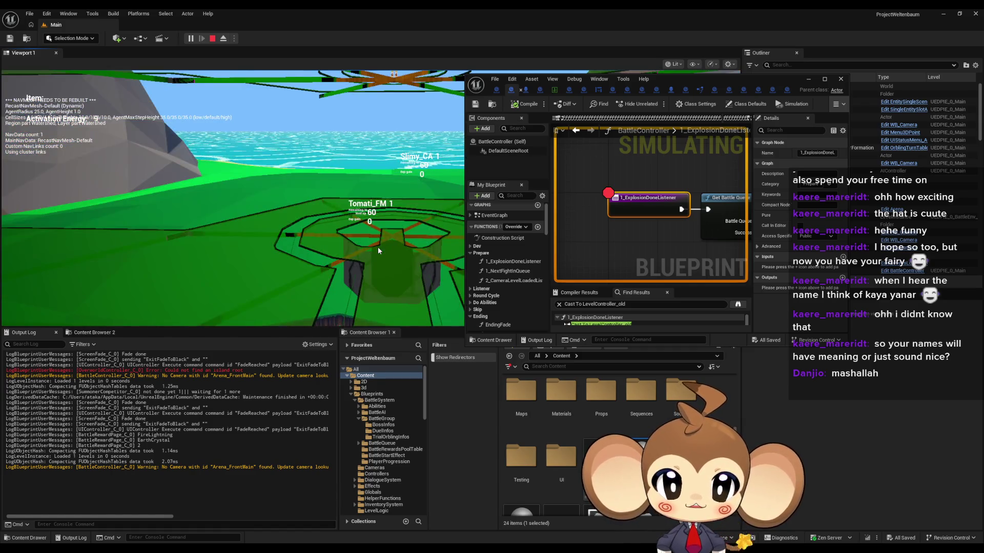
Step: Stop the session and remove the breakpoint from the 1_ExplosionDoneListener entry node
click(212, 38)
double_click(682, 92)
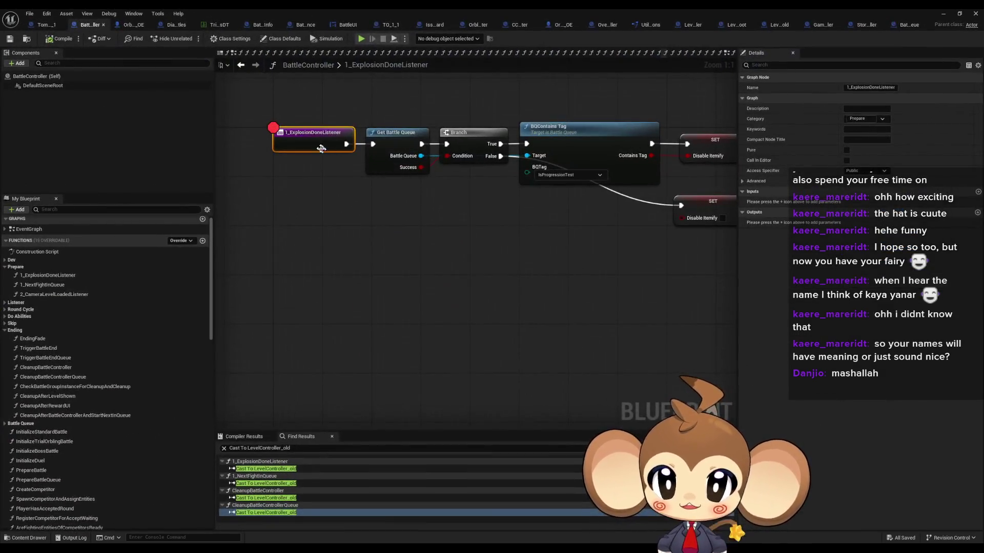
right_click(309, 144)
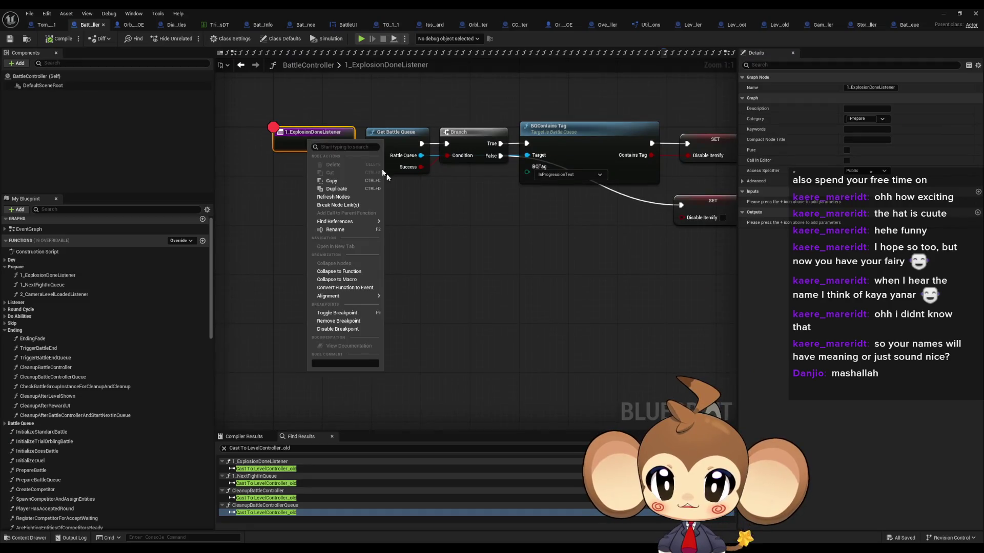
click(344, 320)
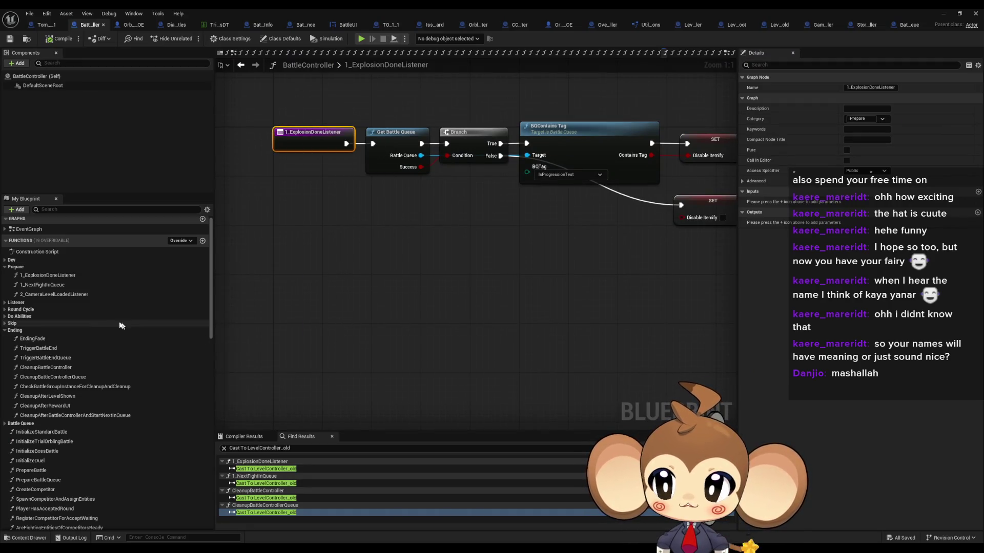
Step: Open the 2_CameraLevelLoadedListener graph and look over its Play Sequence, Switch to Camera and Branch nodes
double_click(71, 295)
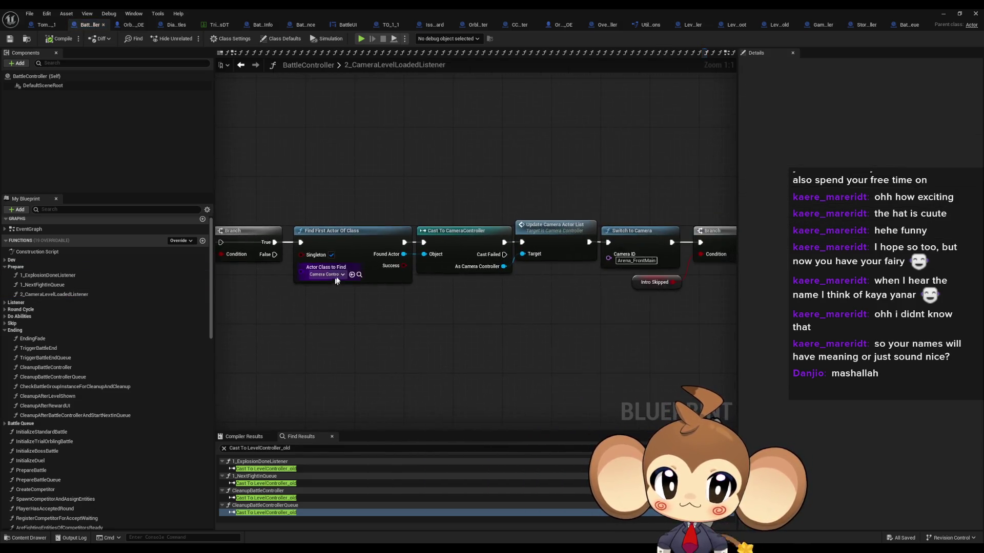
scroll(336, 280, down, 3)
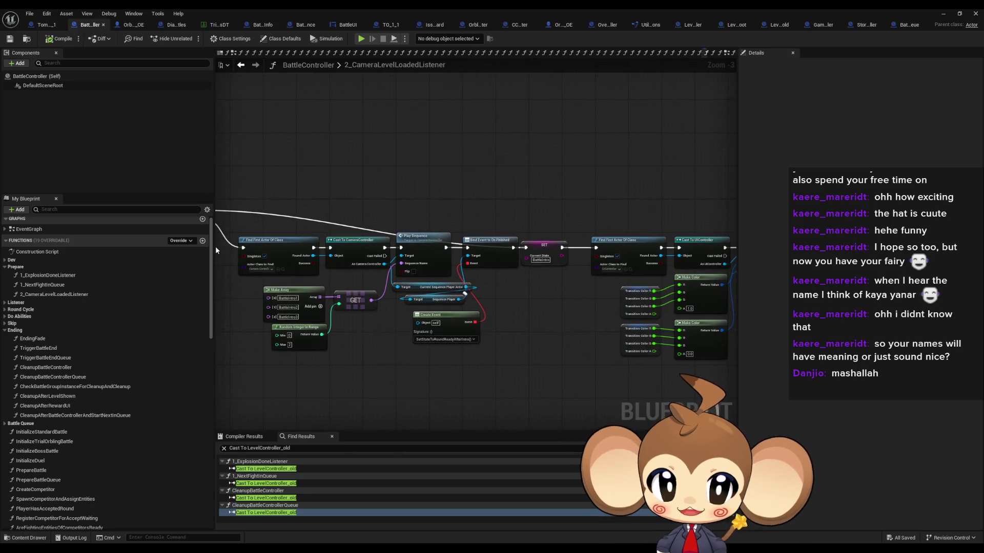
mouse_move(557, 262)
mouse_down()
mouse_move(246, 256)
mouse_move(315, 290)
mouse_move(632, 307)
mouse_up()
scroll(246, 256, up, 3)
drag(349, 300, 494, 302)
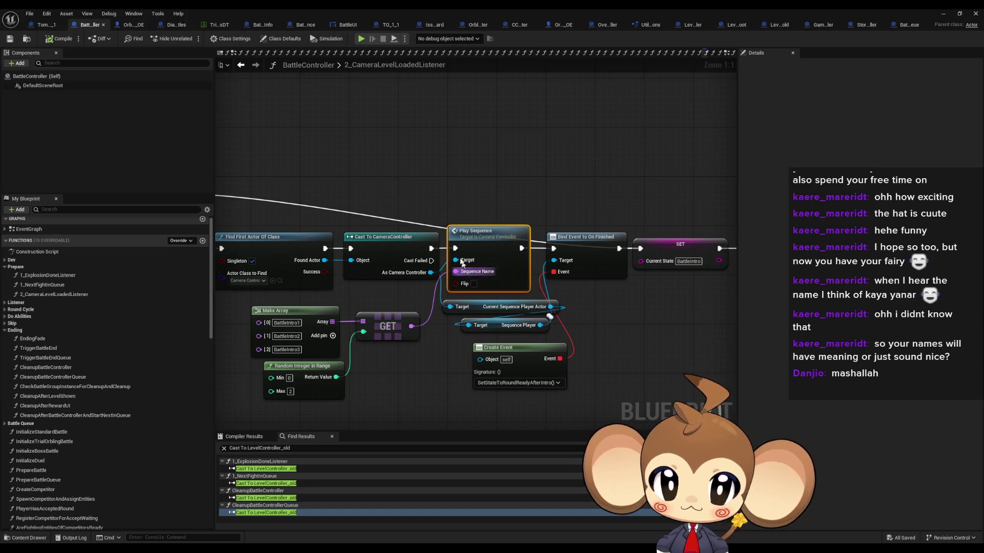
drag(363, 308, 588, 308)
click(515, 239)
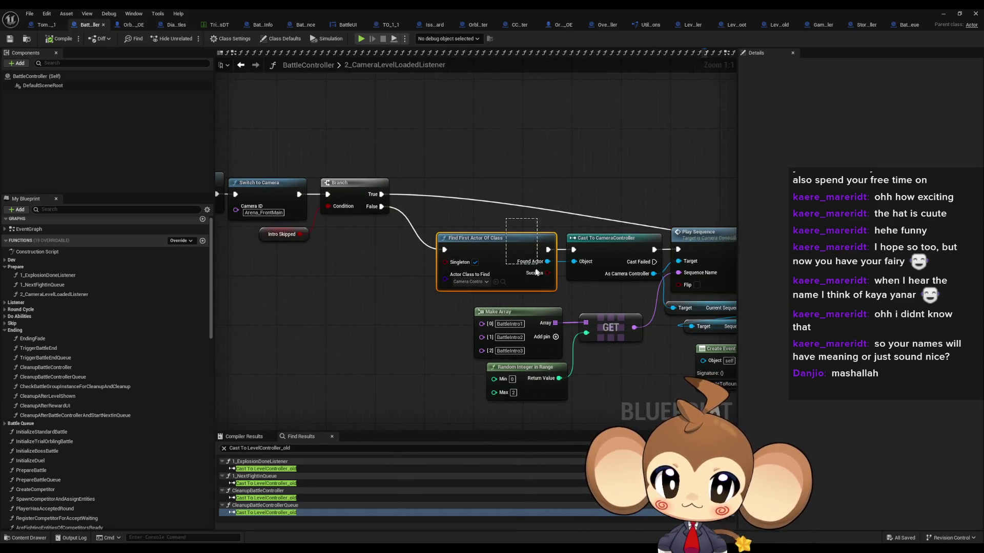
drag(603, 293, 545, 295)
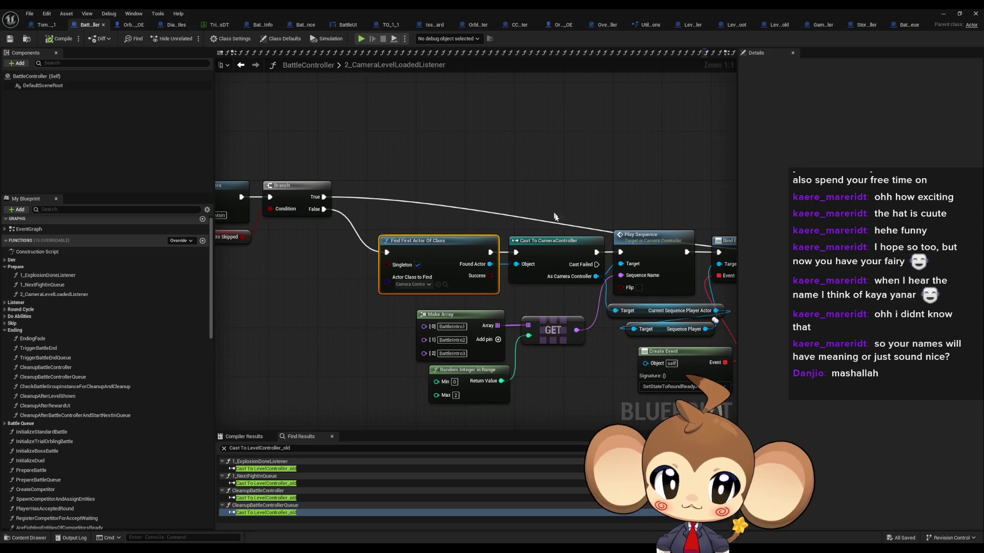
drag(373, 321, 516, 389)
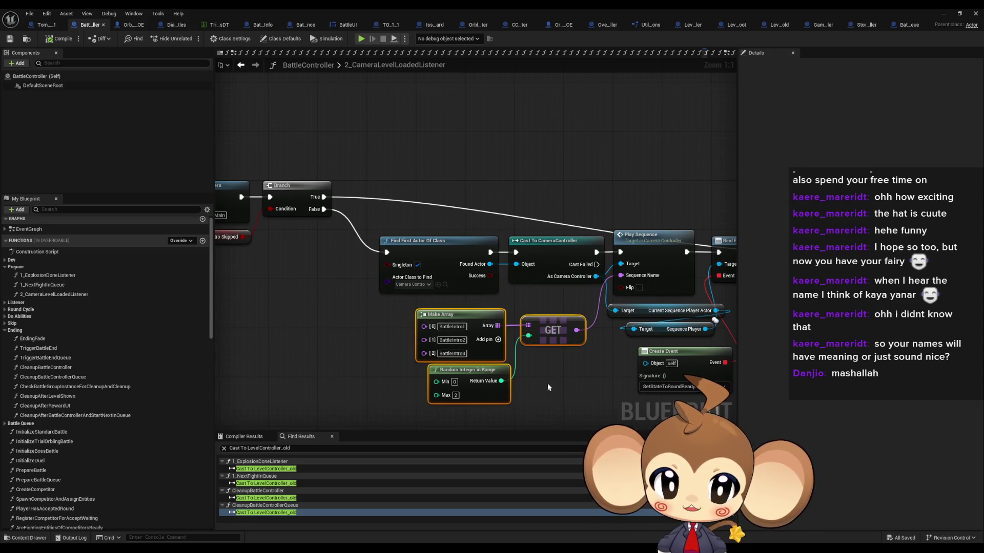
scroll(539, 378, down, 5)
scroll(413, 289, up, 5)
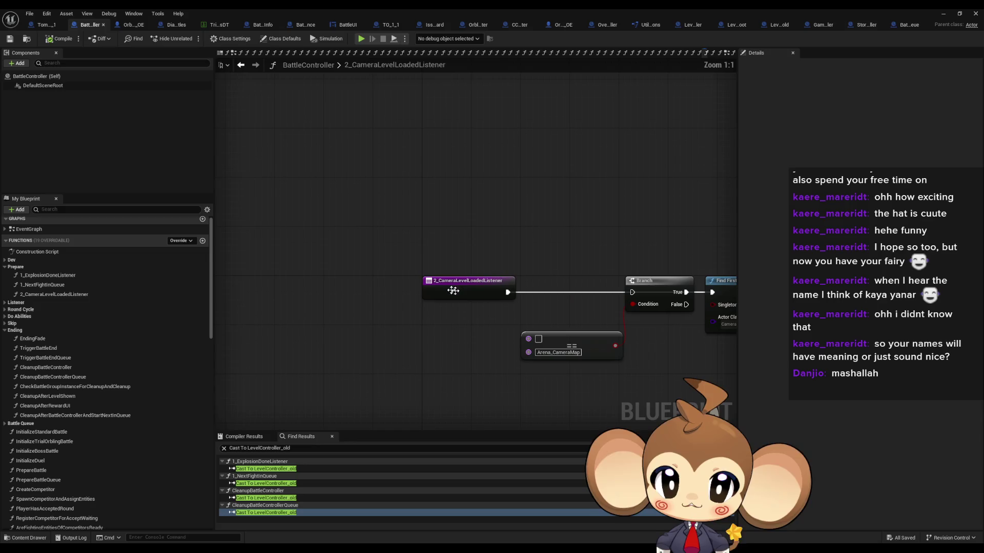
Step: Find references to 2_CameraLevelLoadedListener and jump to its Create Event node in 1_NextFightInQueue
click(442, 286)
right_click(442, 286)
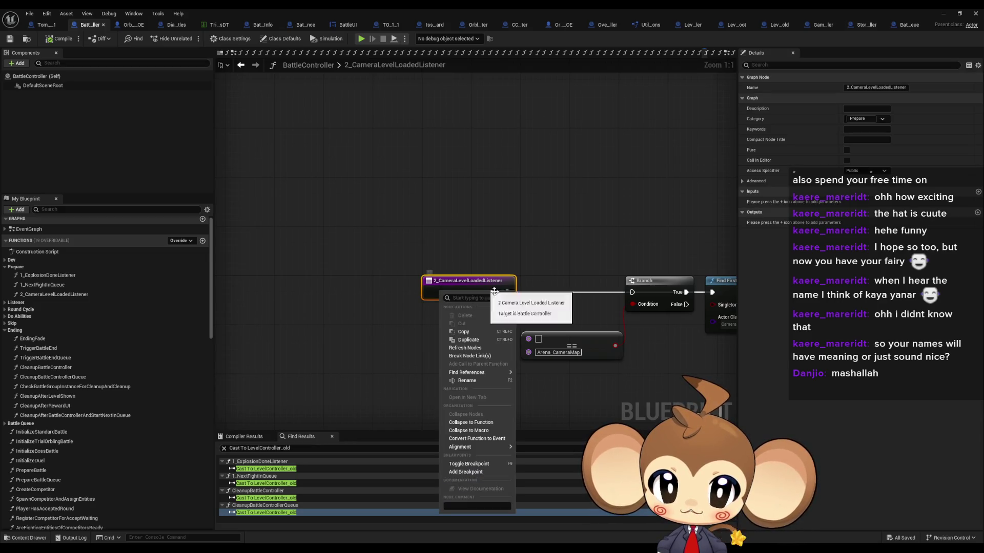
mouse_move(472, 374)
click(545, 405)
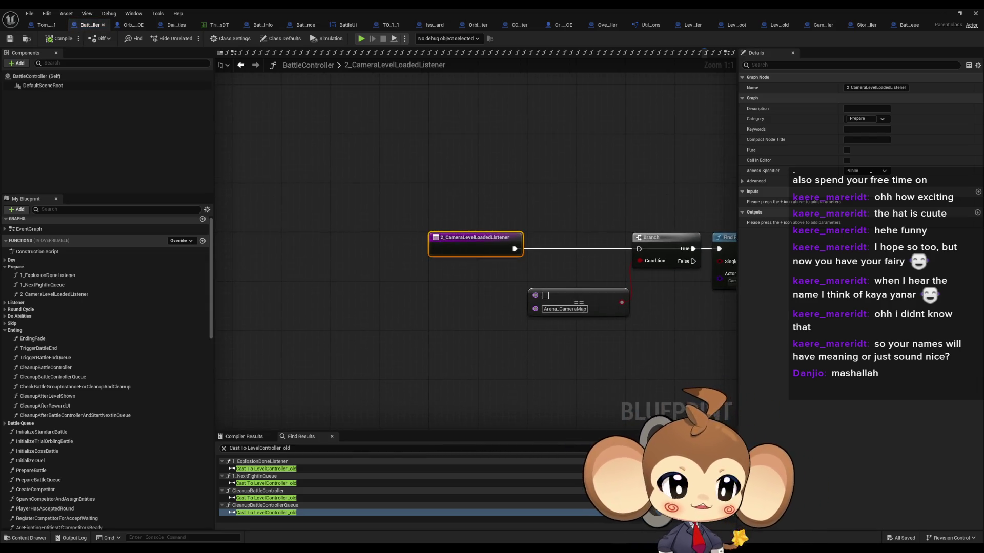
key(alt+Left)
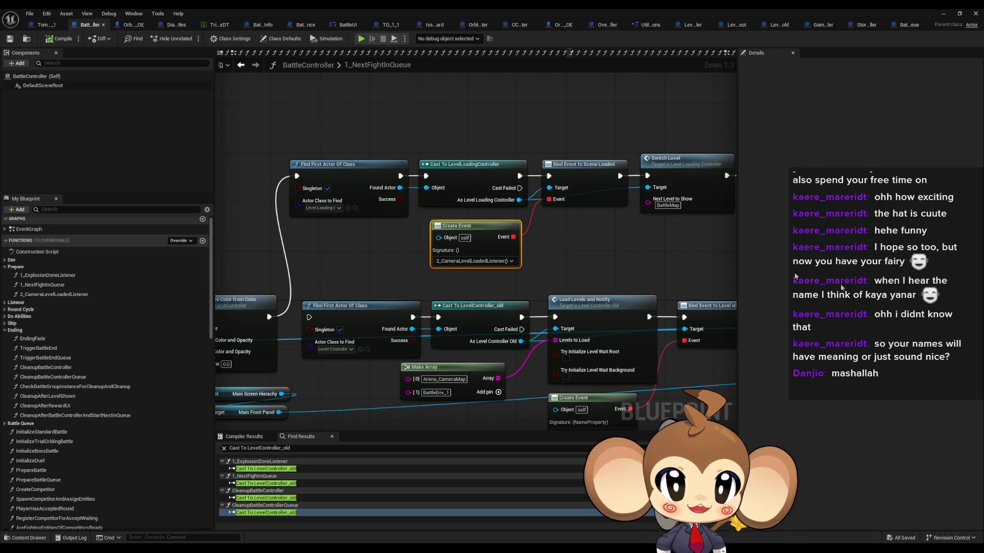
Step: Pan the BattleController graph to inspect the Load Levels and Notify level-loading node chain
scroll(466, 284, down, 4)
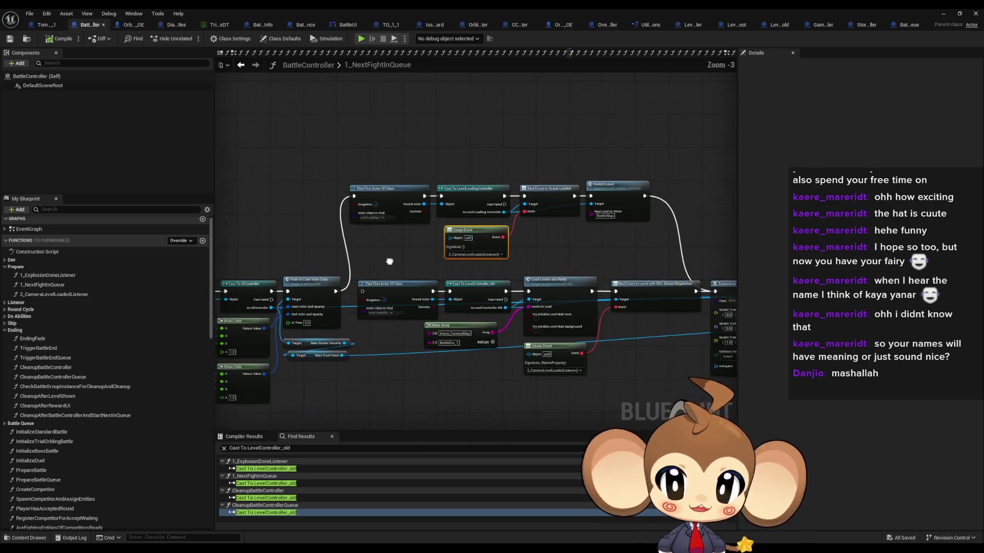
scroll(453, 316, up, 4)
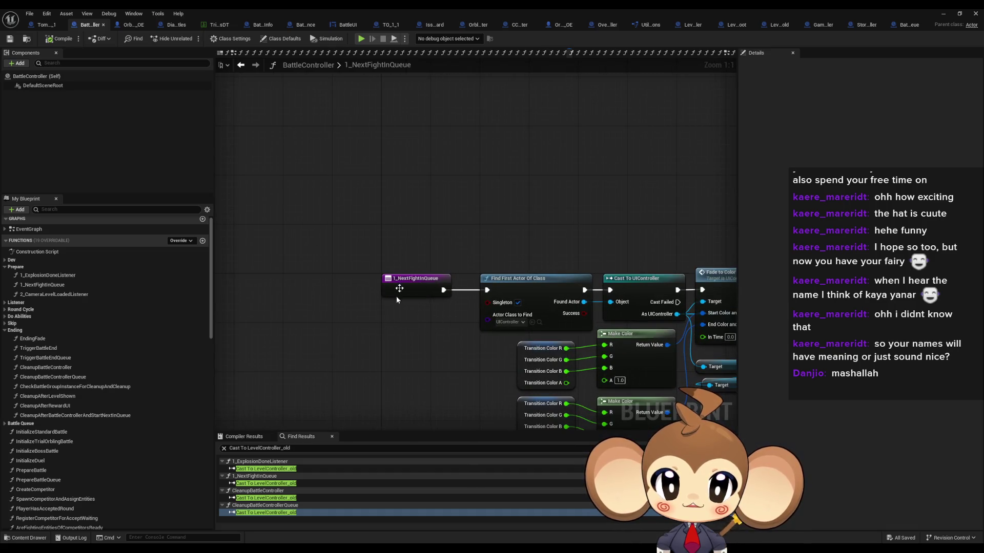
drag(435, 283, 76, 334)
mouse_move(669, 87)
mouse_down()
mouse_move(653, 143)
mouse_move(527, 182)
mouse_up()
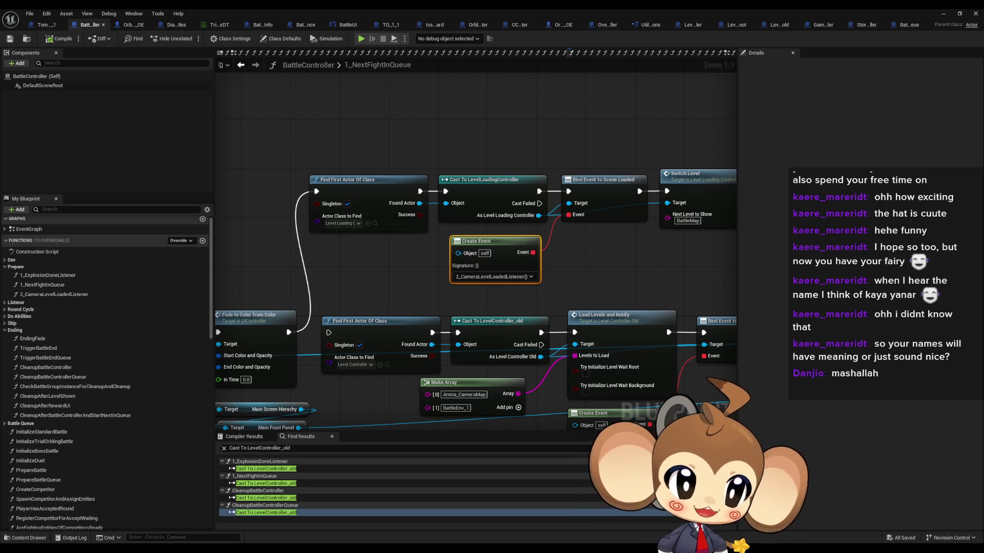
drag(476, 257, 340, 68)
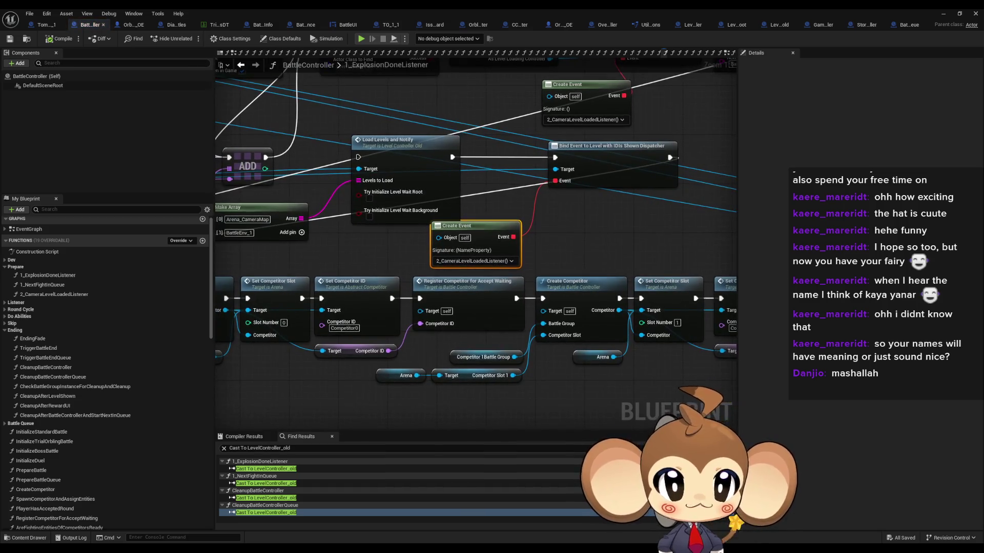
scroll(605, 232, down, 4)
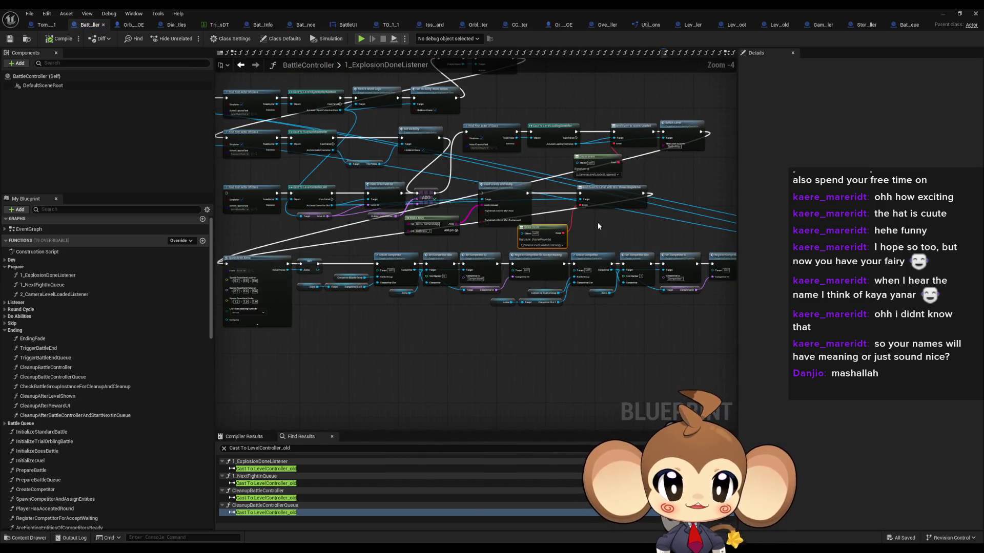
scroll(597, 223, up, 4)
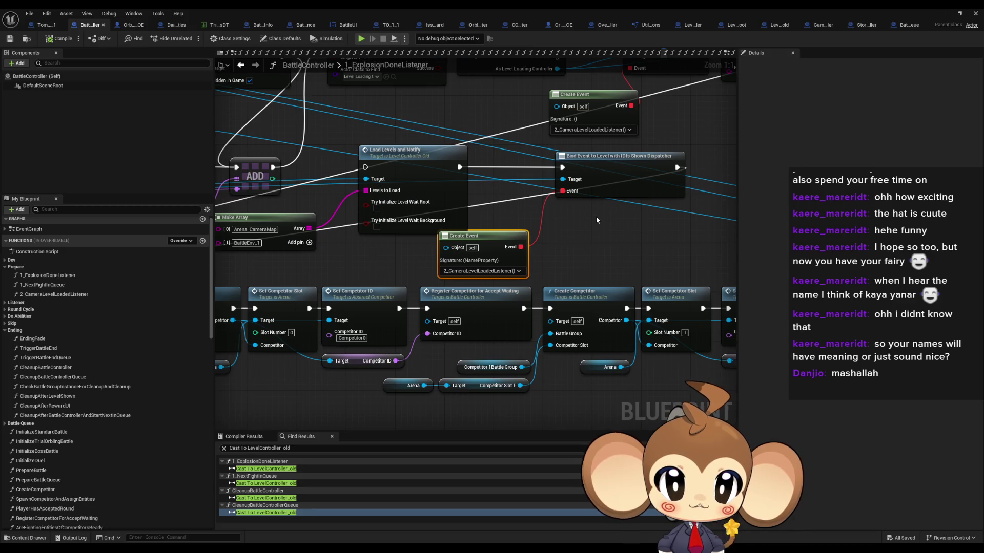
scroll(589, 224, down, 3)
scroll(583, 217, up, 3)
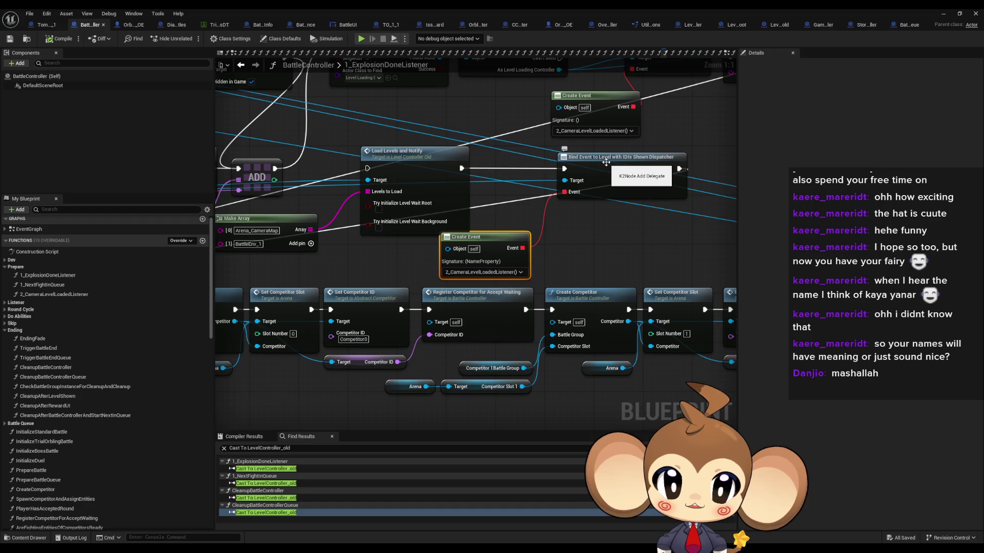
scroll(605, 163, down, 8)
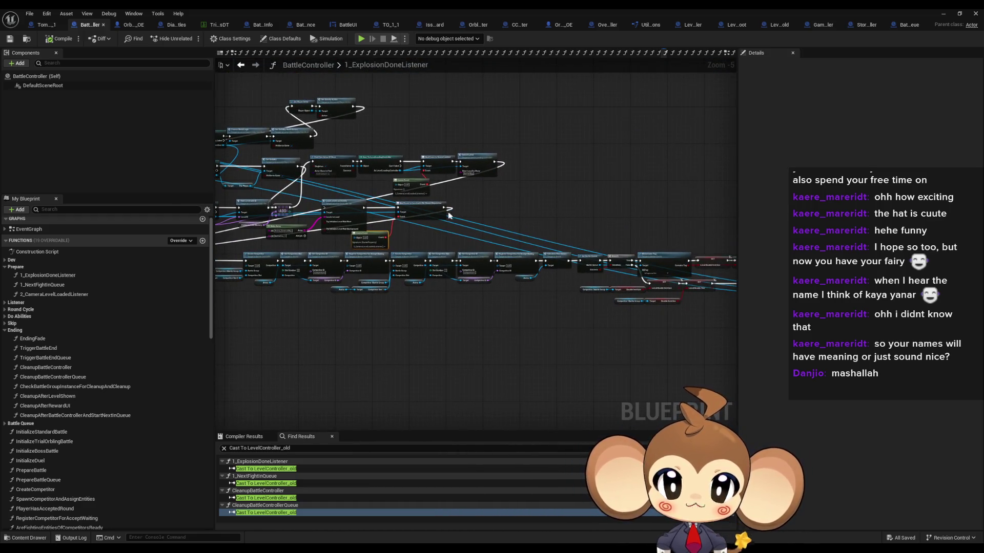
scroll(449, 216, up, 2)
mouse_move(507, 241)
mouse_down()
mouse_move(626, 271)
mouse_move(647, 317)
mouse_up()
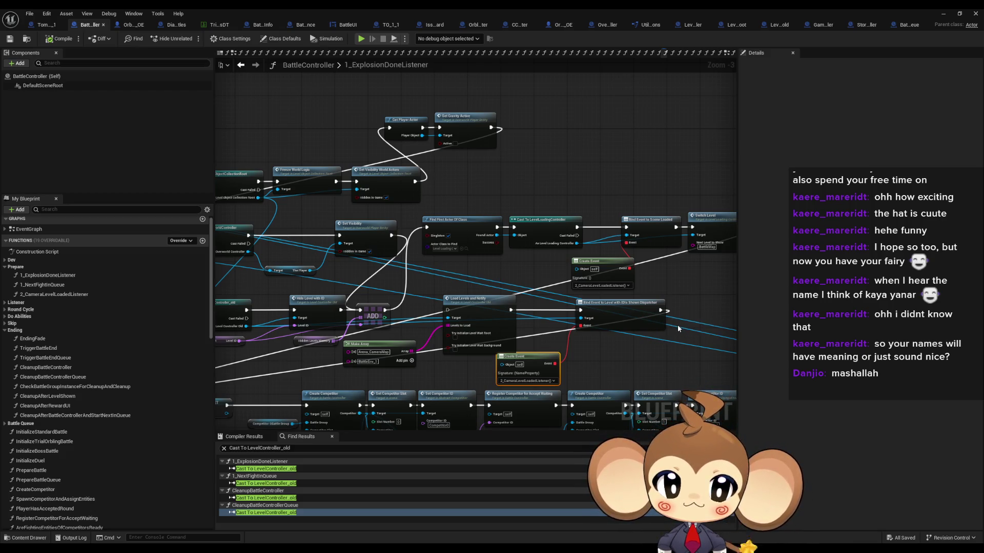
drag(679, 327, 583, 319)
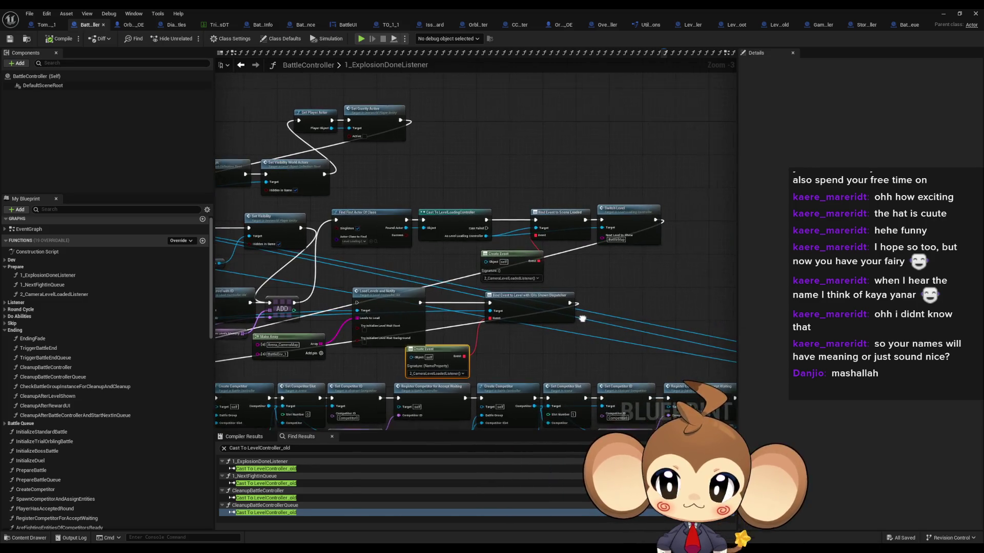
Step: Select the Find First Actor, Cast, Bind Event and Create Event nodes, then reopen 2_CameraLevelLoadedListener
double_click(89, 296)
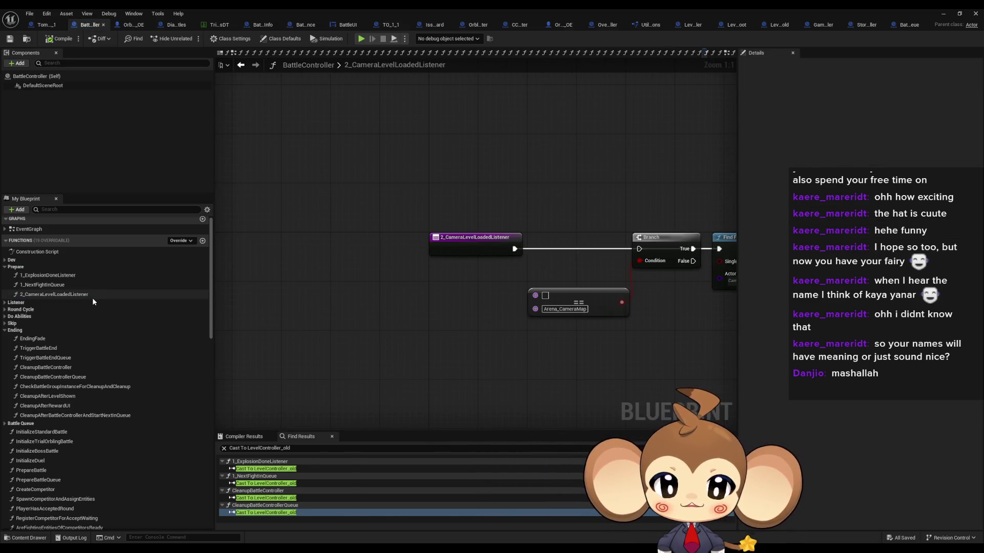
drag(481, 248, 351, 237)
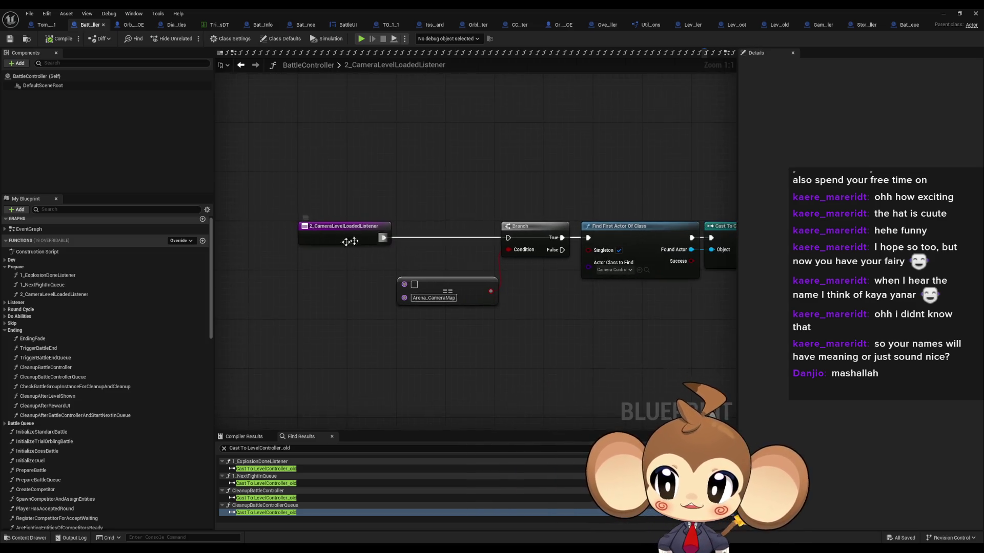
key(alt+Left)
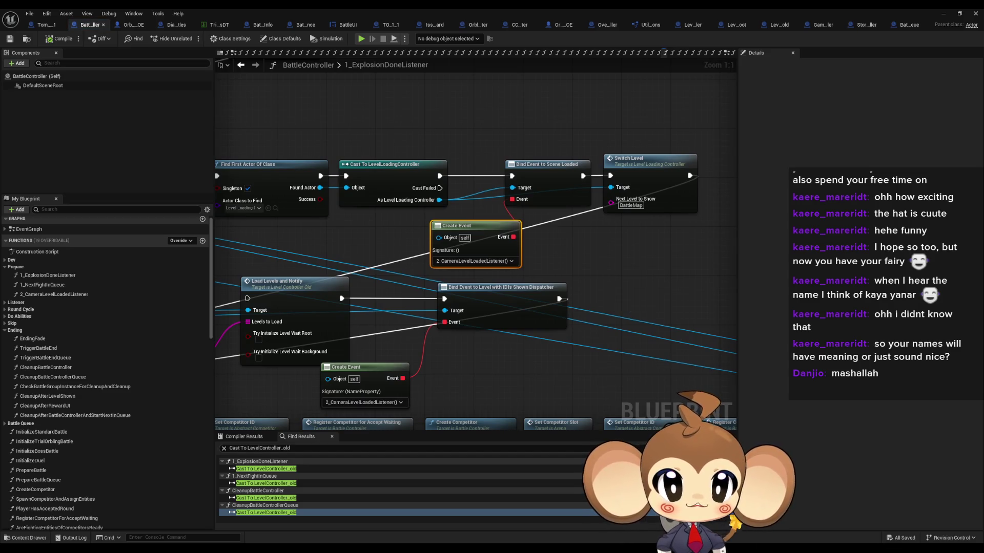
drag(377, 139, 644, 259)
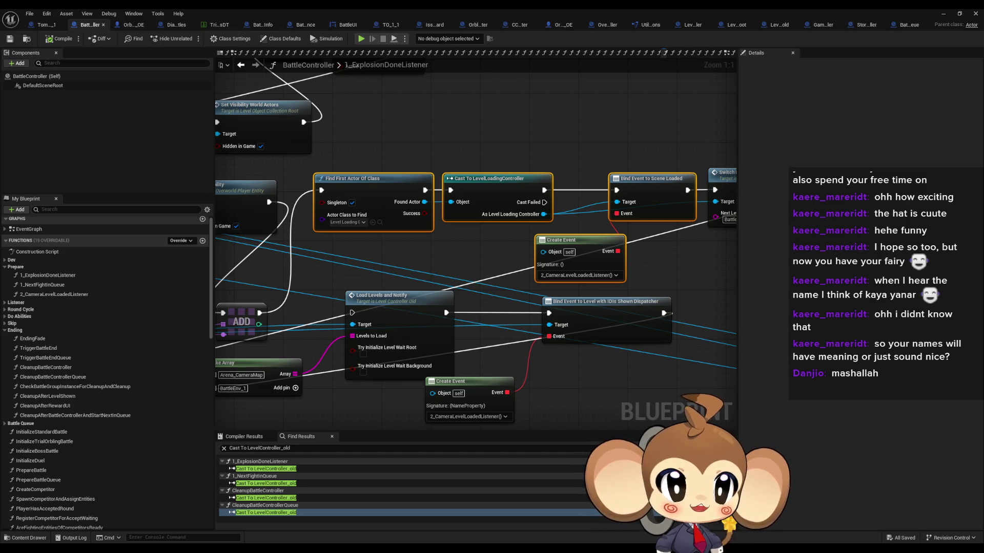
key(alt+Left)
key(alt+Left)
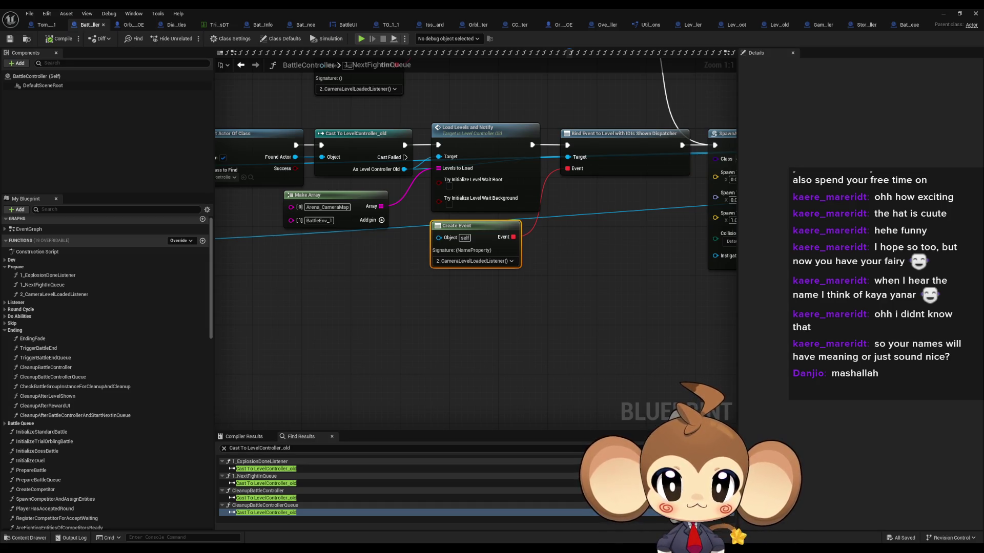
key(alt+Left)
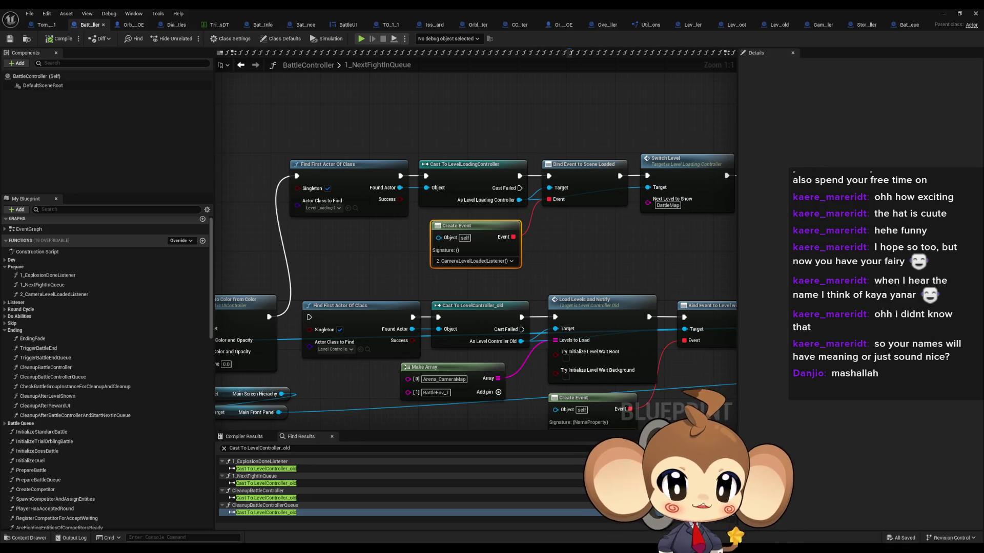
double_click(447, 237)
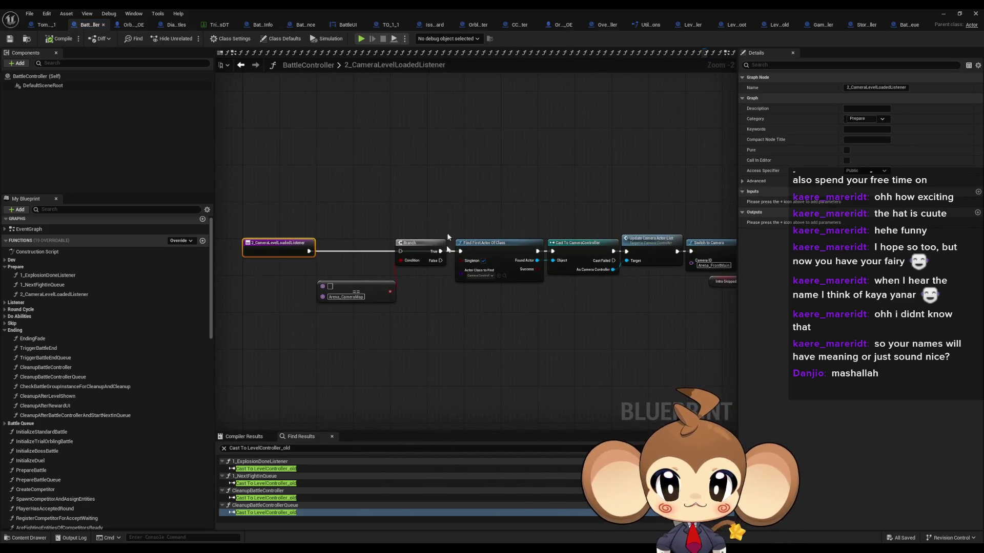
Step: Paste the lookup nodes and add an Unbind Event from Scene Loaded node off the level loading controller
click(361, 169)
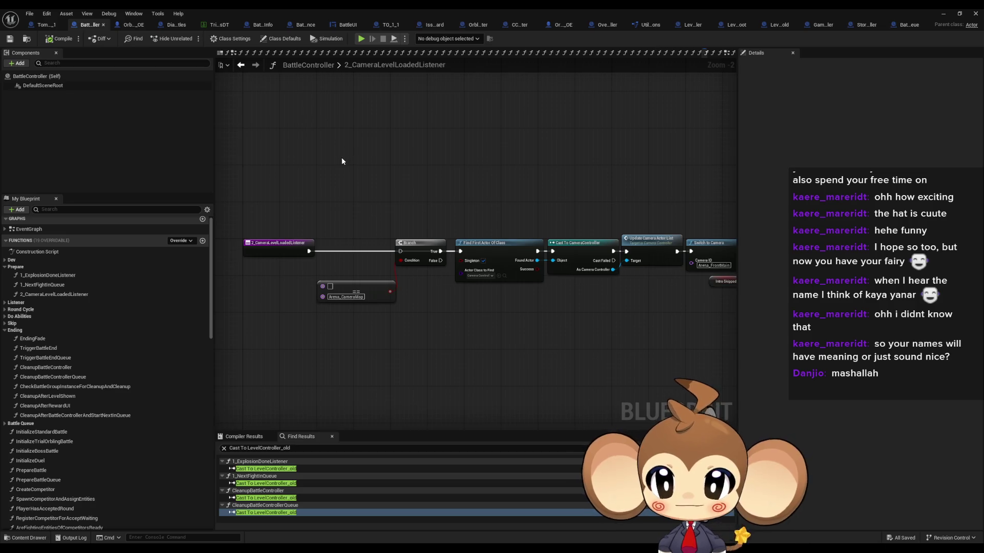
key(ctrl+v)
drag(425, 189, 456, 146)
text(unbi)
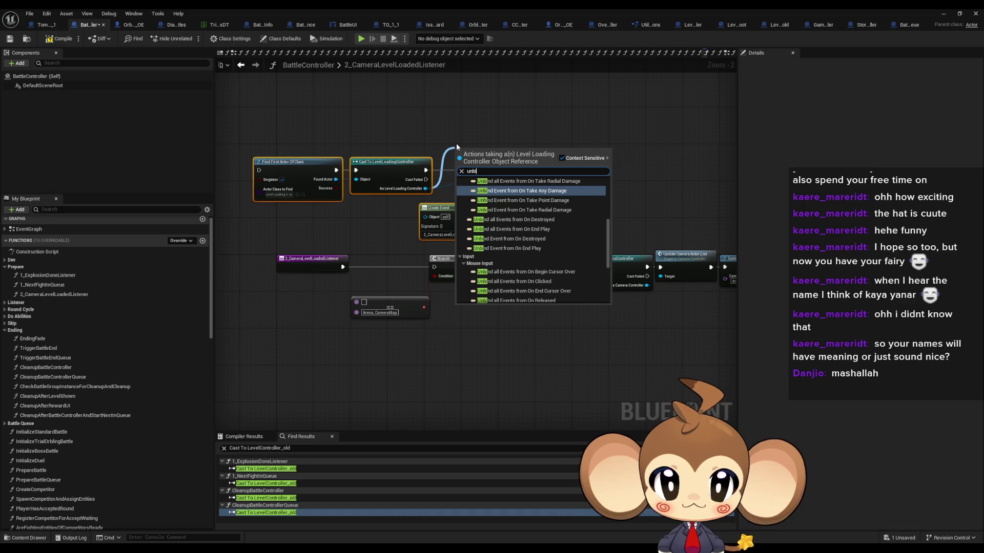
text(nd)
scroll(530, 251, up, 4)
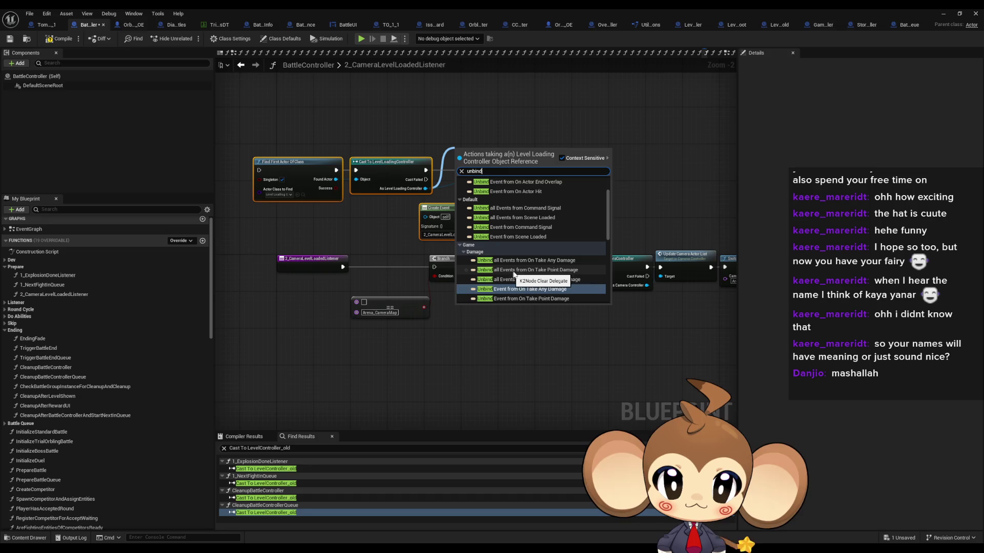
scroll(524, 248, up, 2)
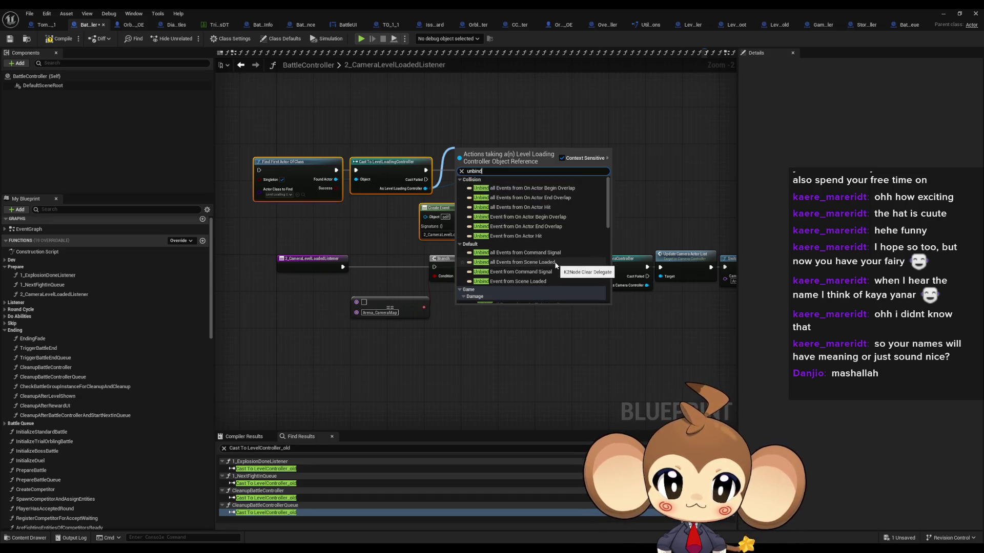
click(559, 264)
scroll(499, 149, up, 2)
drag(499, 151, 506, 122)
drag(404, 200, 432, 201)
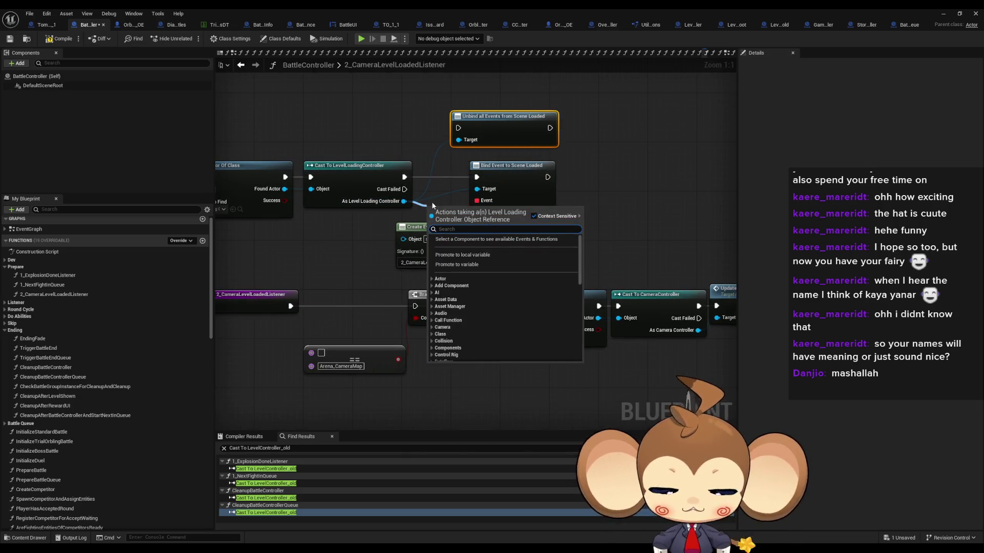
text(unbind scen)
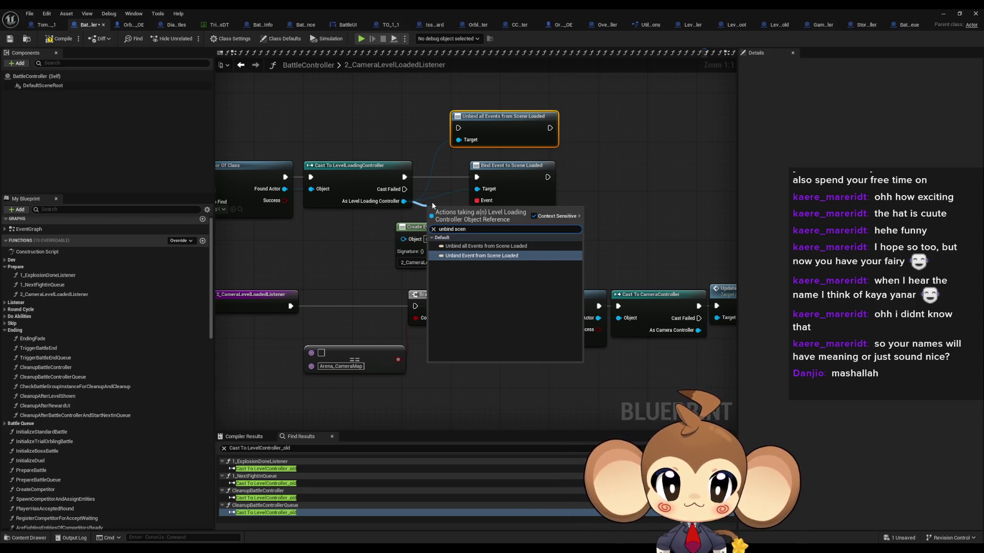
key(Return)
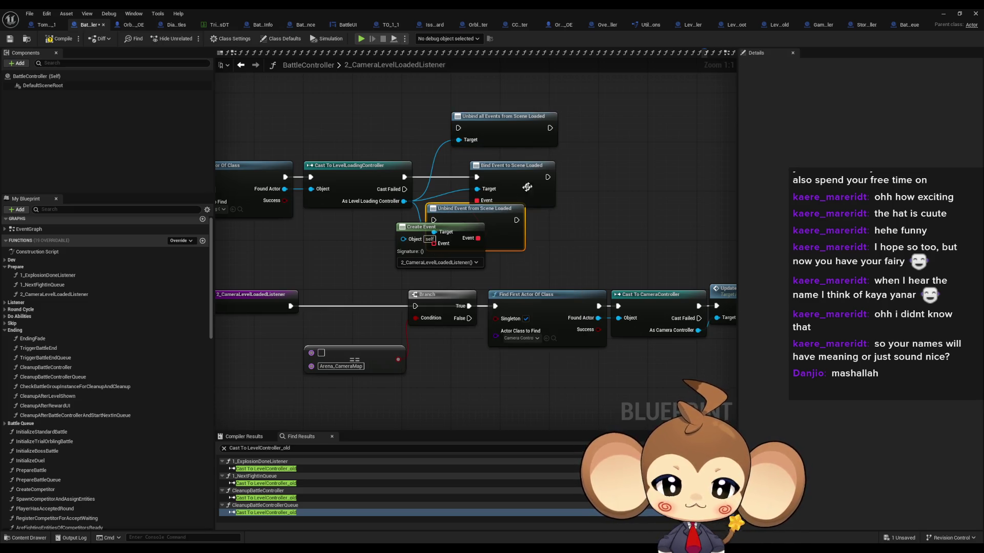
mouse_move(494, 215)
mouse_down()
mouse_move(554, 218)
mouse_move(661, 166)
mouse_up()
Step: Replace Bind Event with the Unbind Event node, wiring in the Create Event delegate and cast execution
click(550, 133)
key(Delete)
mouse_move(524, 208)
mouse_down()
mouse_move(552, 200)
mouse_move(511, 197)
mouse_up()
mouse_move(585, 184)
mouse_down()
mouse_move(449, 247)
mouse_move(465, 228)
mouse_up()
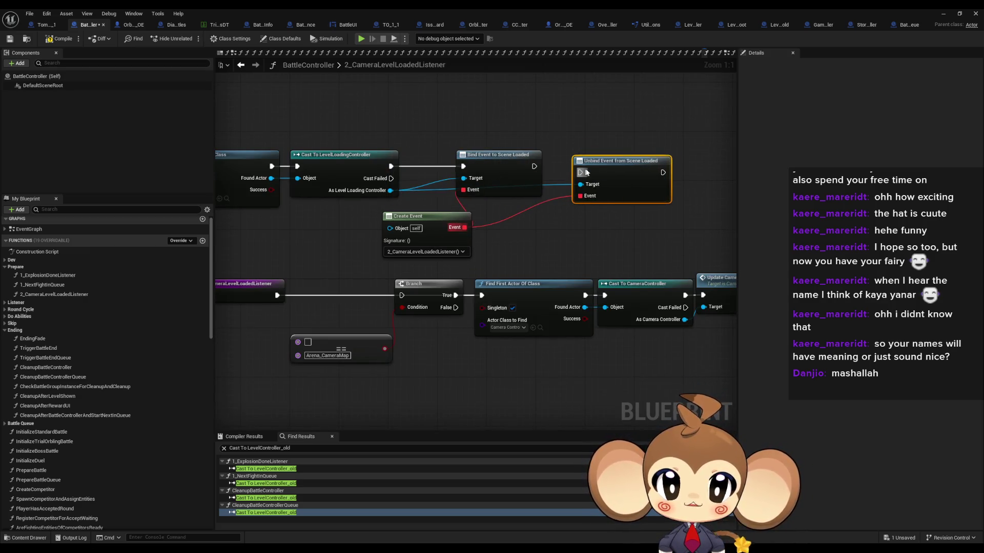
drag(587, 173, 391, 166)
click(497, 154)
key(Delete)
mouse_move(646, 169)
mouse_down()
mouse_move(547, 164)
mouse_move(570, 204)
mouse_up()
Step: Delete the Branch and Arena_CameraMap comparison, rewire execution through the unbind node, and close the editor
click(433, 312)
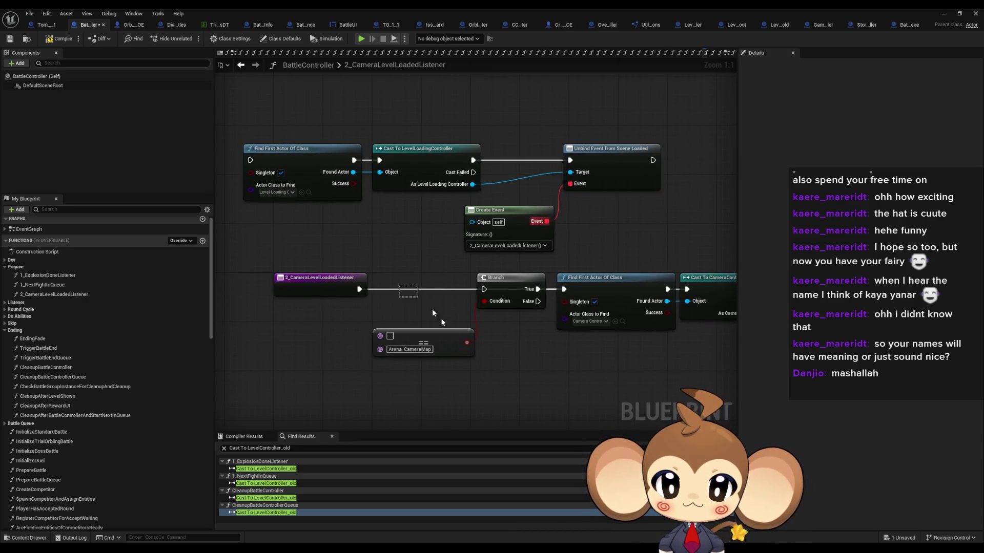
drag(433, 313, 492, 348)
key(Delete)
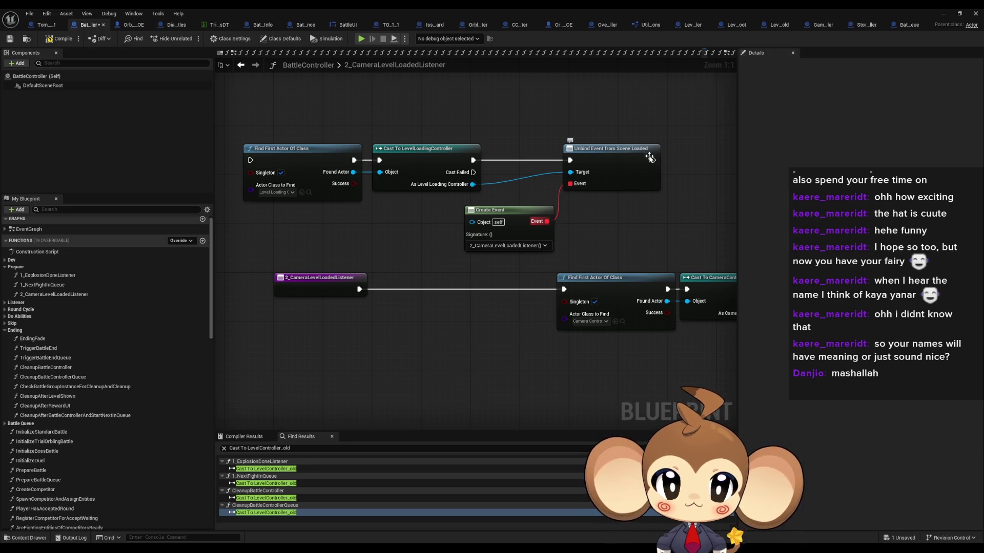
mouse_move(652, 160)
mouse_down()
mouse_move(675, 179)
mouse_move(561, 277)
mouse_move(564, 289)
mouse_up()
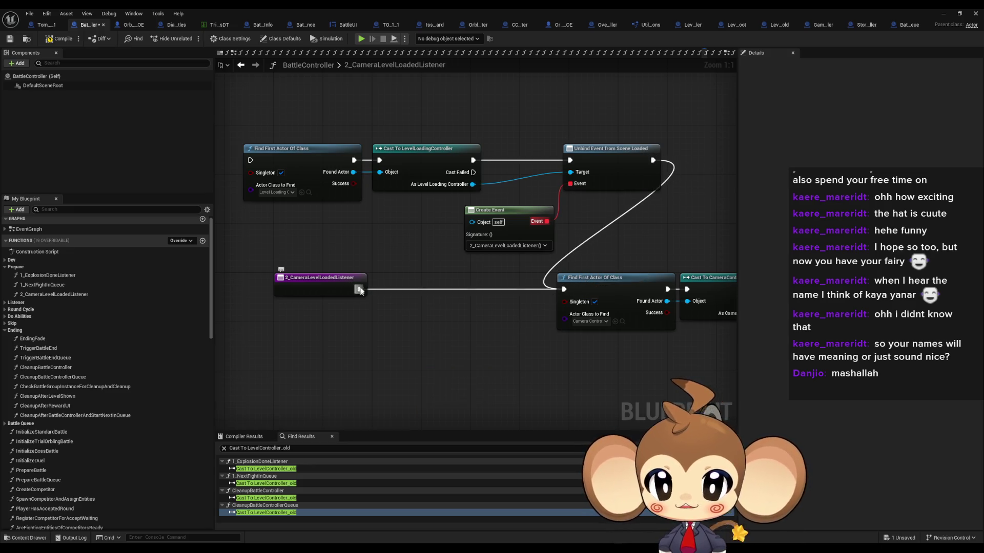
drag(360, 291, 250, 160)
click(957, 13)
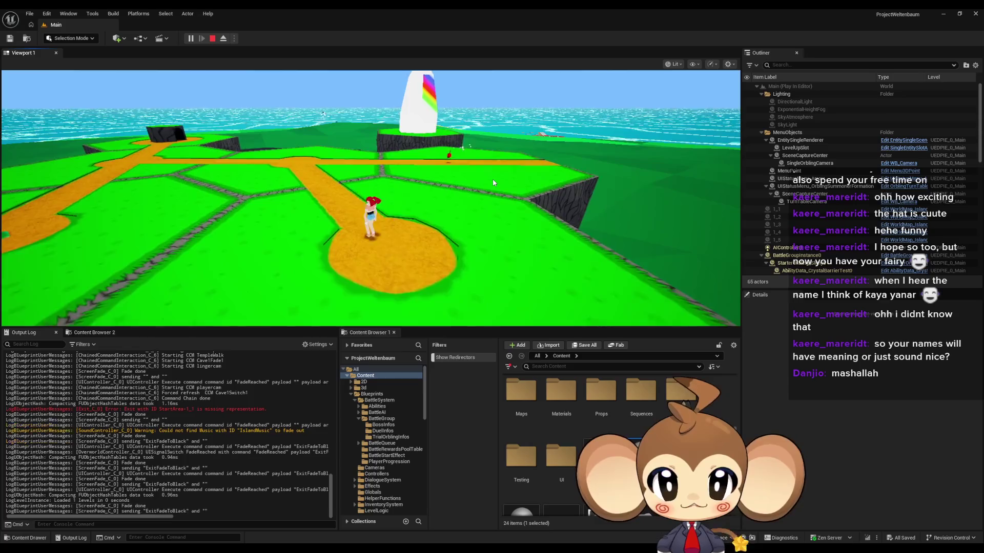
Step: Take control in the game view and run the character along the orange path toward an enemy
click(494, 183)
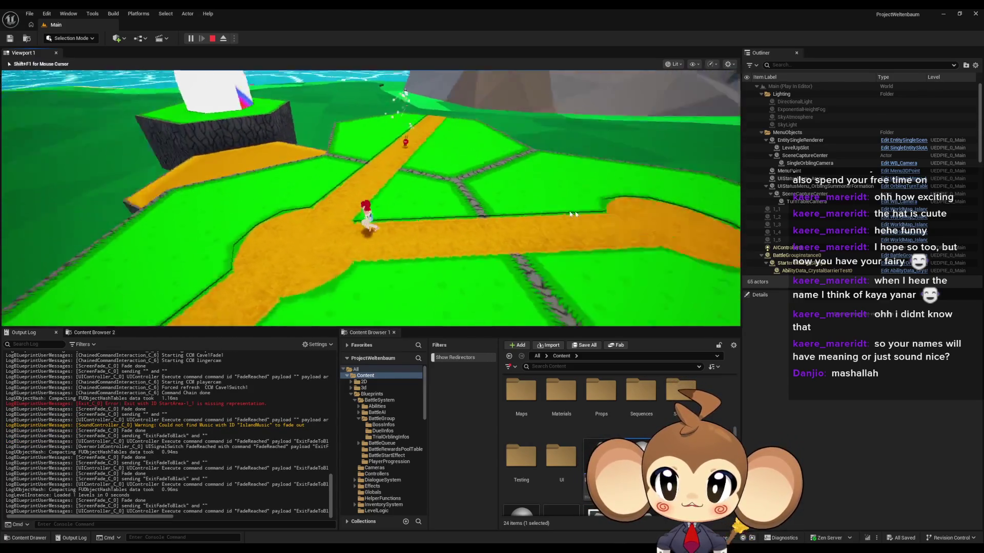
key(w)
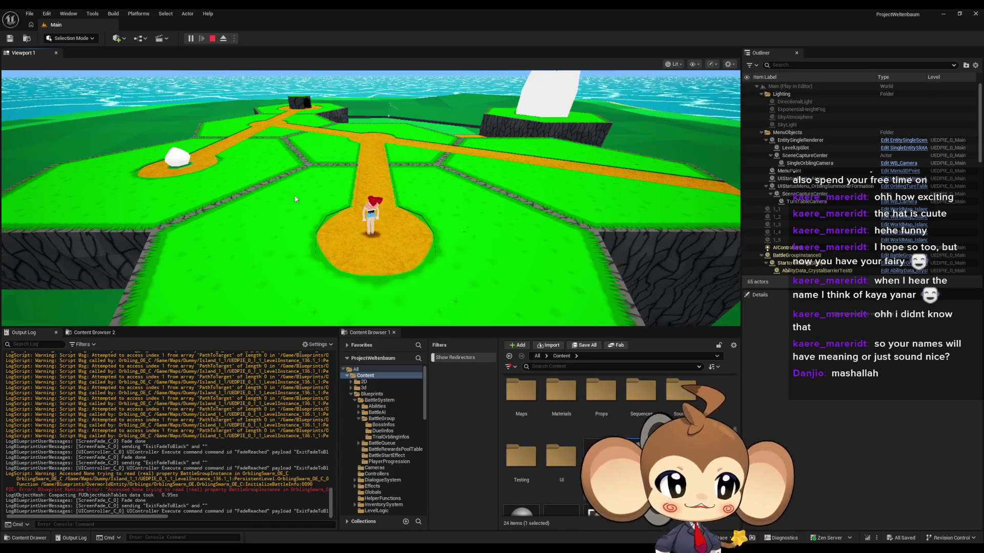
Step: Keep running the character along the path, then stop the session to show the Accessed None errors
click(294, 195)
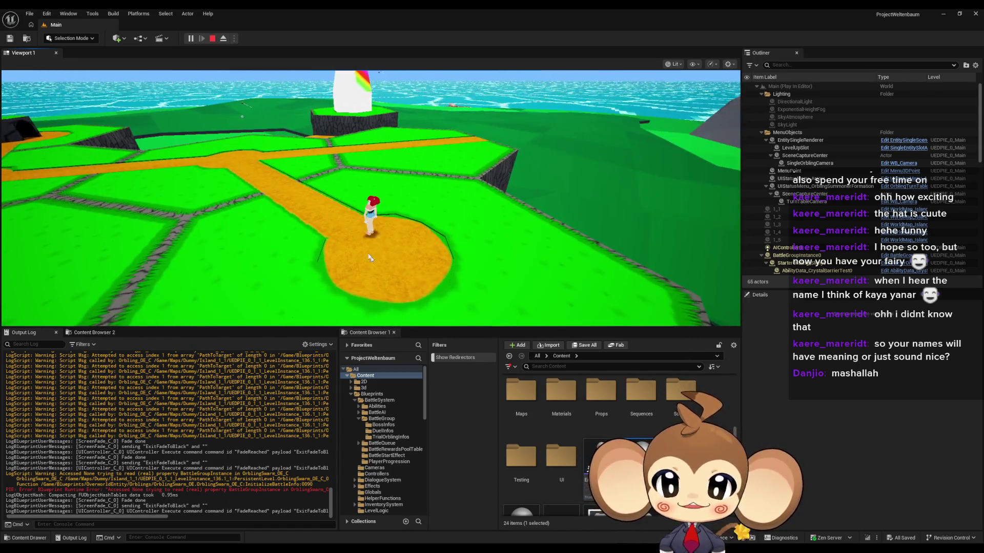
mouse_move(588, 192)
mouse_down()
mouse_move(388, 243)
mouse_move(327, 203)
mouse_move(245, 181)
mouse_move(304, 161)
mouse_up()
key(w)
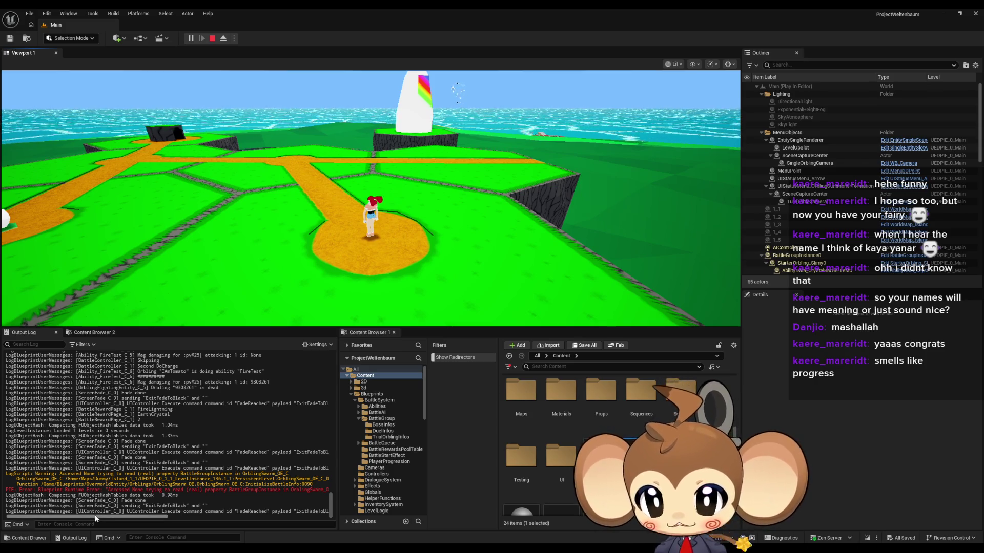
mouse_move(98, 517)
mouse_down()
mouse_move(252, 509)
mouse_move(283, 479)
mouse_up()
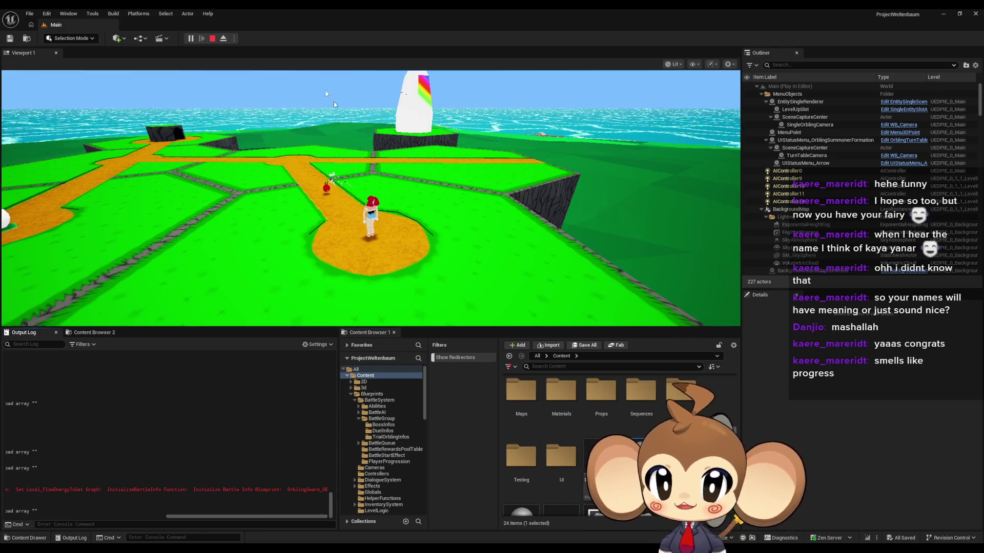
click(212, 38)
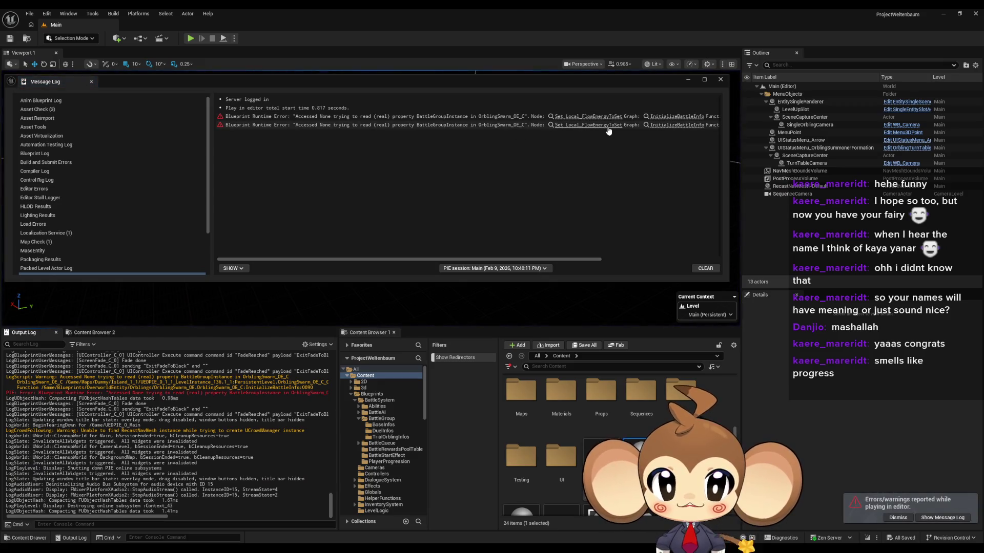
Step: Jump from the runtime error to InitializeBattleInfo and inspect its Battle Group Instance and SET nodes
click(594, 116)
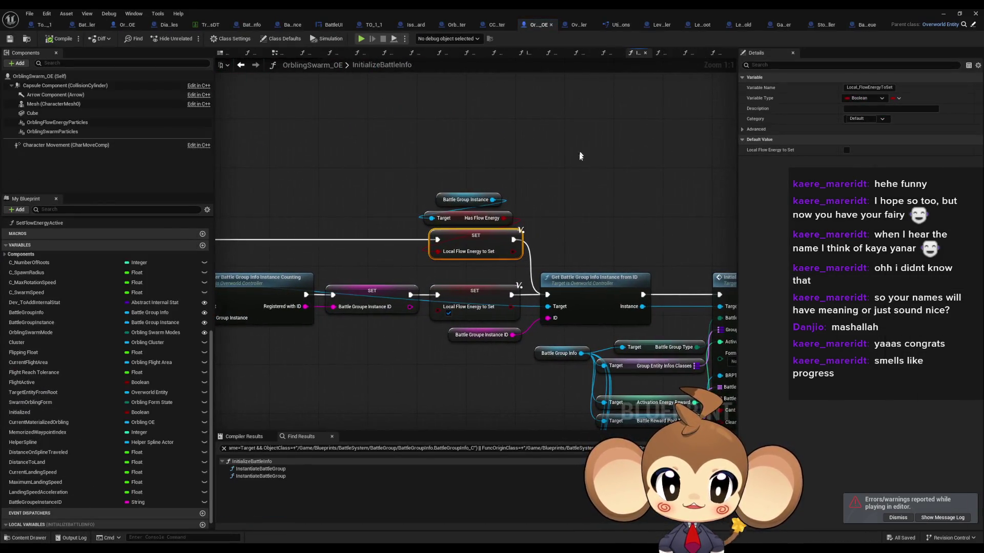
mouse_move(581, 156)
mouse_down()
mouse_move(564, 108)
mouse_move(480, 170)
mouse_up()
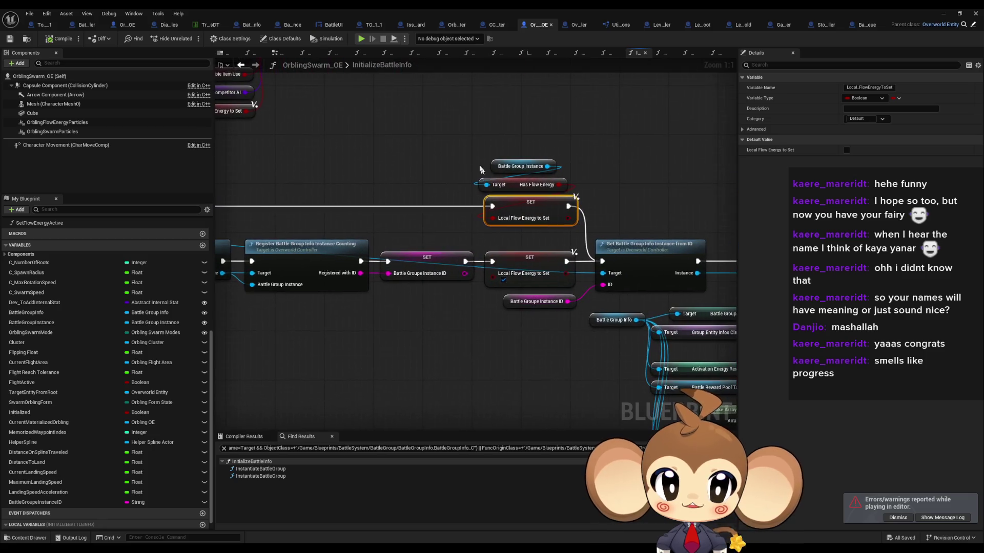
scroll(563, 226, down, 4)
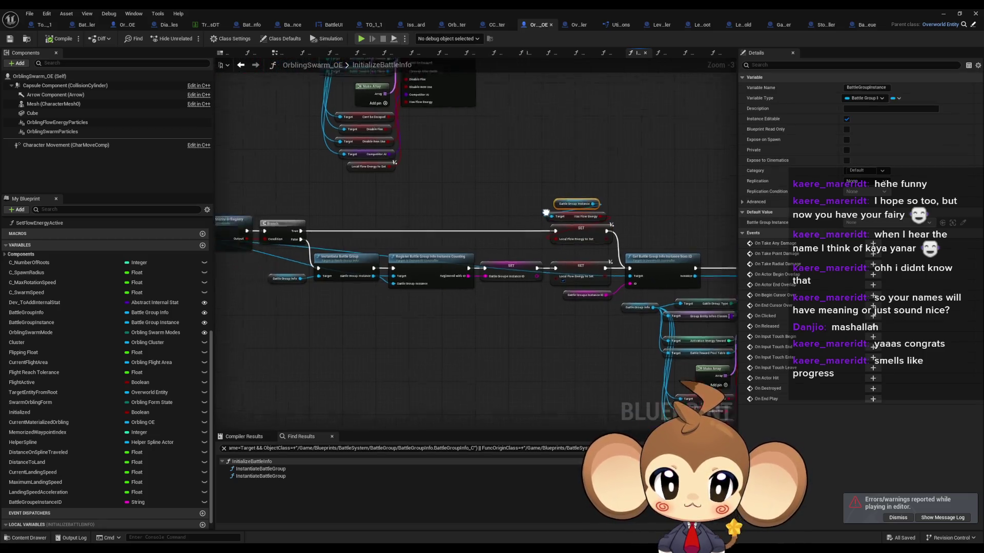
mouse_move(564, 225)
mouse_down()
mouse_move(530, 405)
mouse_move(547, 234)
mouse_up()
scroll(456, 337, up, 3)
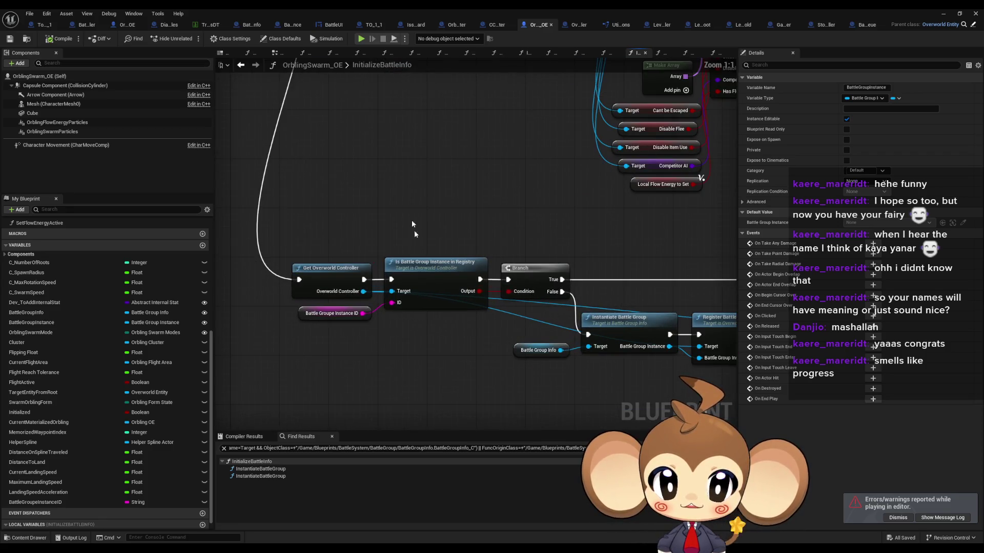
mouse_move(444, 328)
mouse_down()
mouse_move(282, 273)
mouse_move(641, 230)
mouse_up()
scroll(280, 275, down, 3)
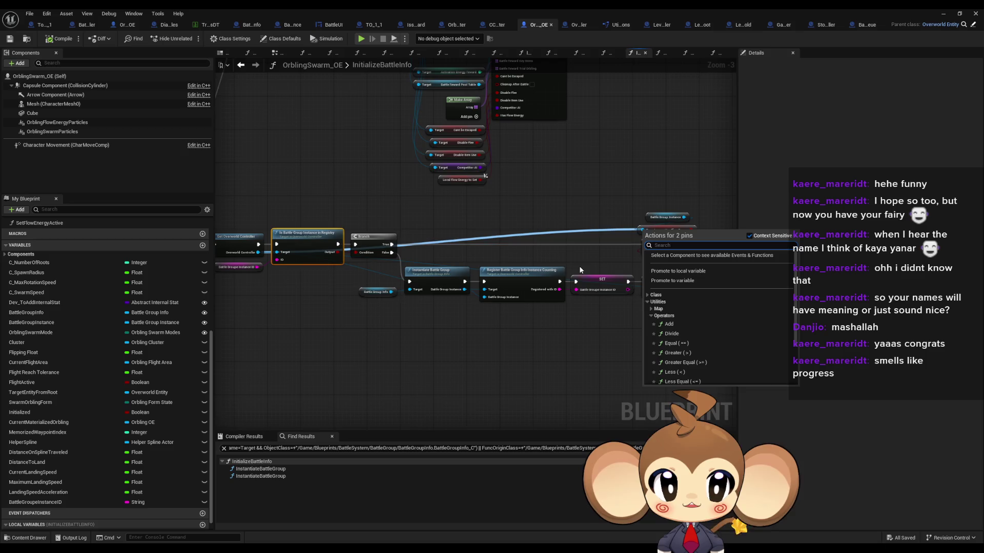
click(581, 270)
scroll(328, 254, up, 2)
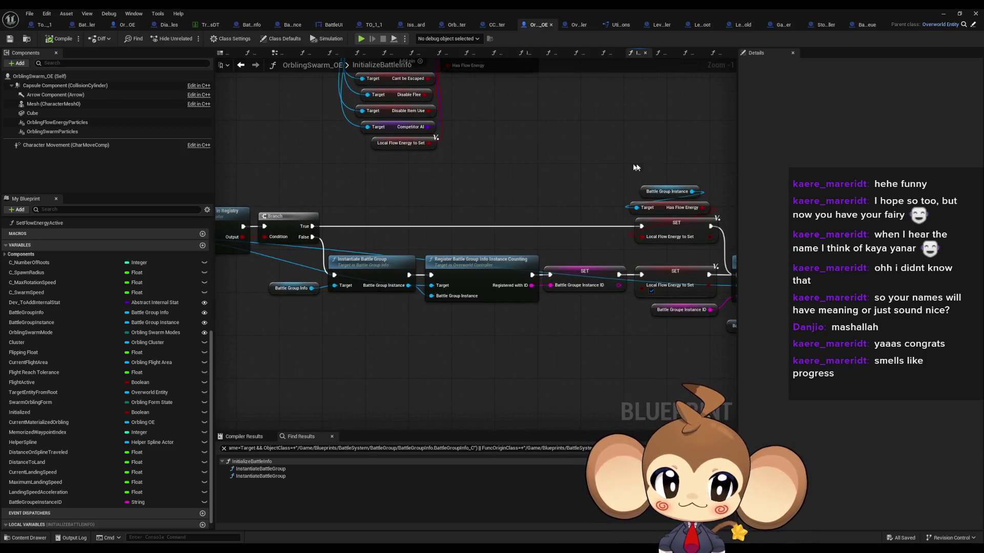
drag(636, 167, 682, 222)
mouse_move(385, 230)
mouse_down()
mouse_move(443, 230)
mouse_move(303, 234)
mouse_move(338, 304)
mouse_up()
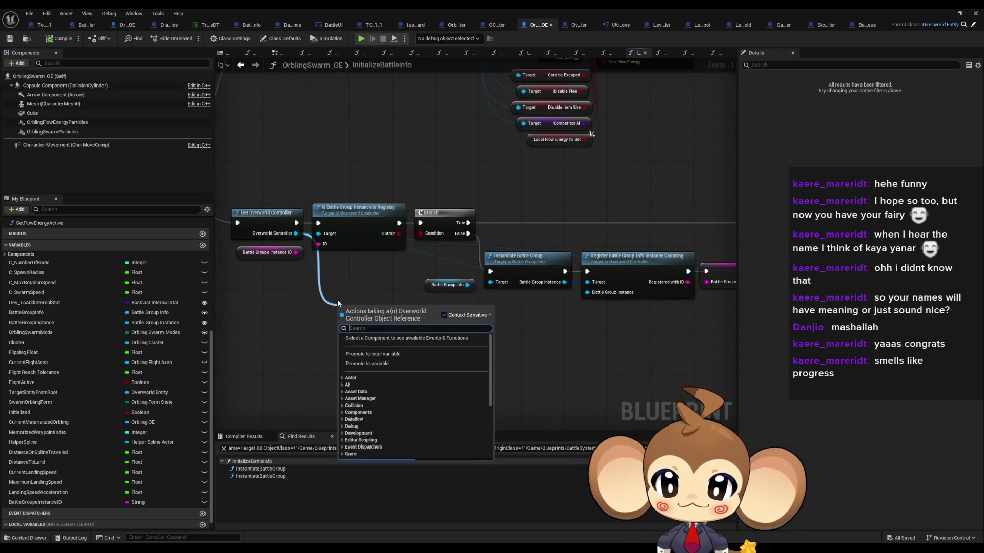
Step: Add Get Battle Group Info Instance from ID, fed by Battle Groupe Instance ID and run on Branch True
text(get)
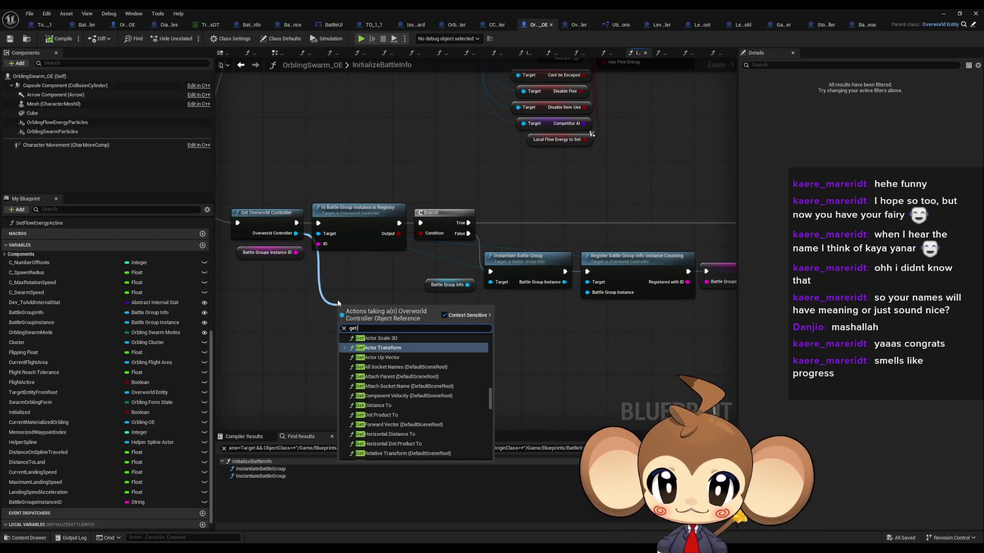
text( battle group info)
key(Return)
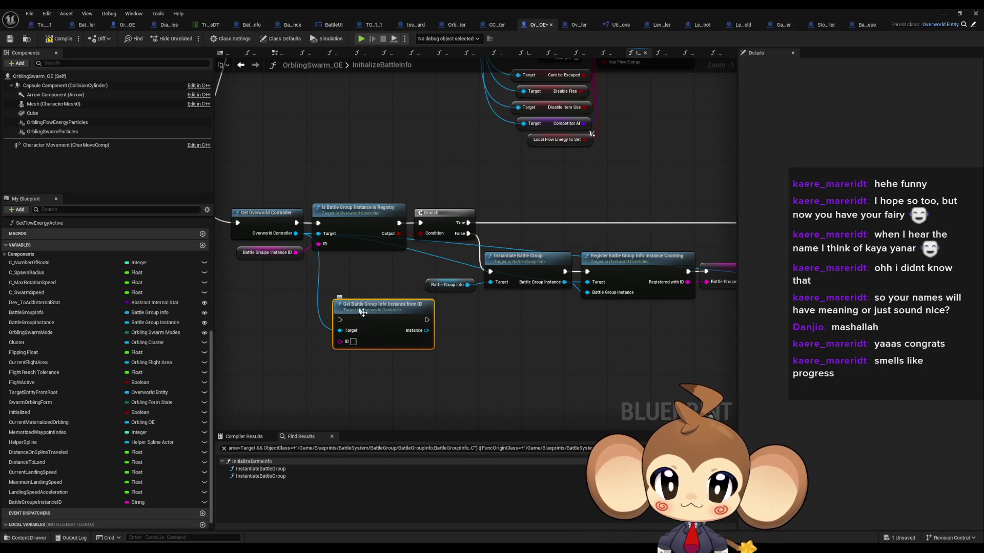
mouse_move(257, 253)
mouse_down()
mouse_move(280, 338)
mouse_move(350, 342)
mouse_up()
mouse_move(402, 310)
mouse_down()
mouse_move(644, 182)
mouse_move(694, 187)
mouse_up()
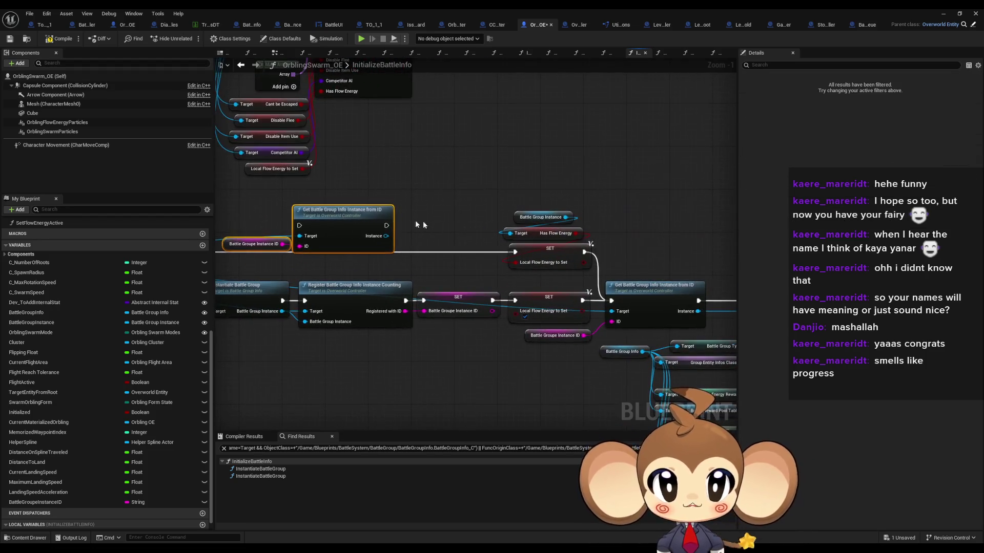
mouse_move(388, 237)
mouse_down()
mouse_move(500, 219)
mouse_move(494, 249)
mouse_up()
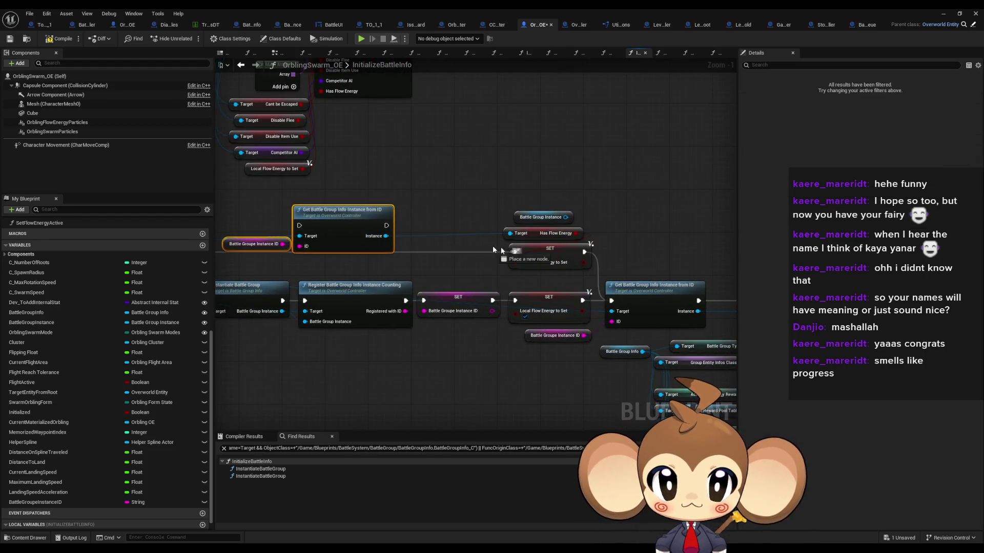
mouse_move(299, 226)
mouse_down()
mouse_move(287, 240)
mouse_move(311, 240)
mouse_move(282, 245)
mouse_up()
drag(447, 213, 464, 238)
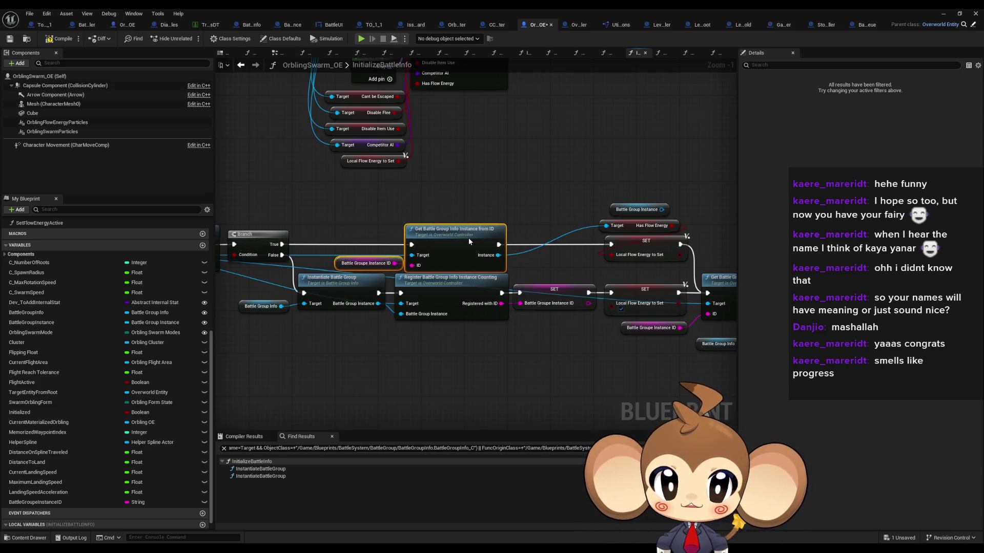
Step: Find all BattleGroupInstance references and review each use, including ExecuteCommandOverworldEntity, FlyToTargetProcedure and CleanupSwarm
click(567, 198)
right_click(616, 211)
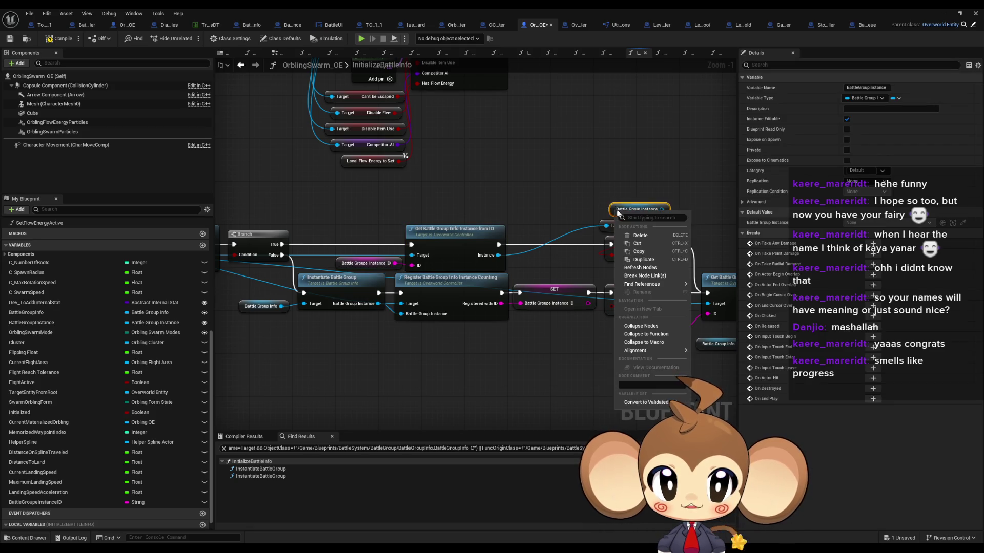
mouse_move(636, 287)
click(711, 288)
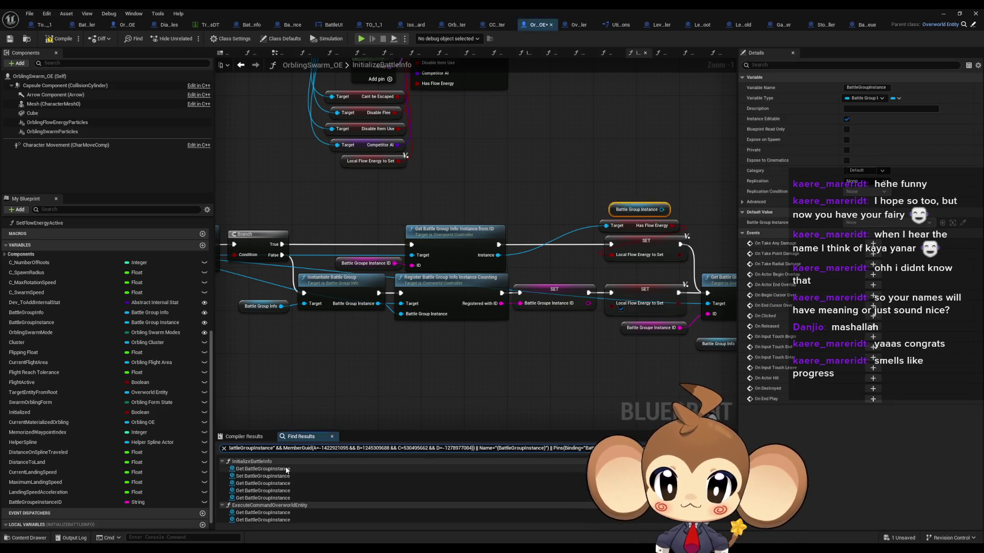
click(262, 470)
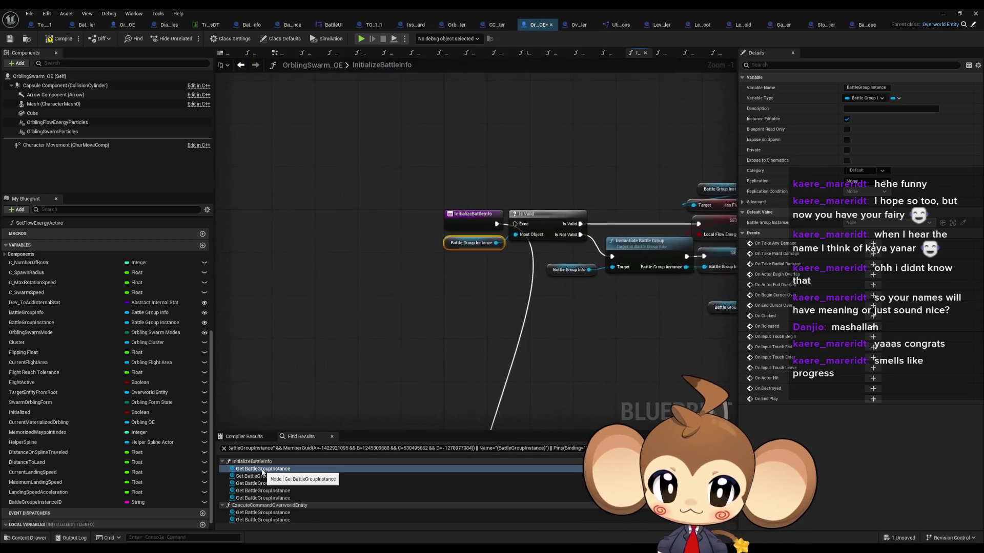
click(259, 476)
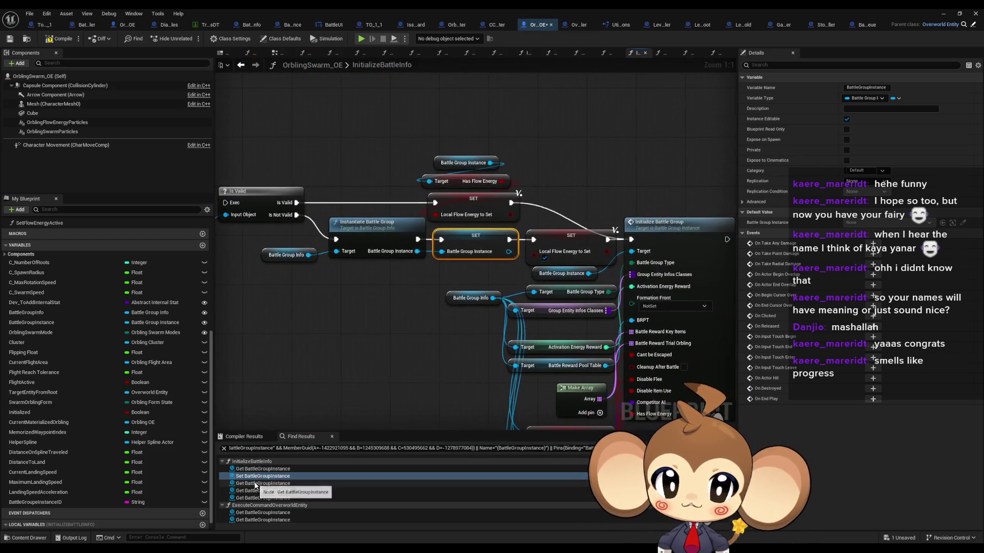
click(257, 484)
click(254, 491)
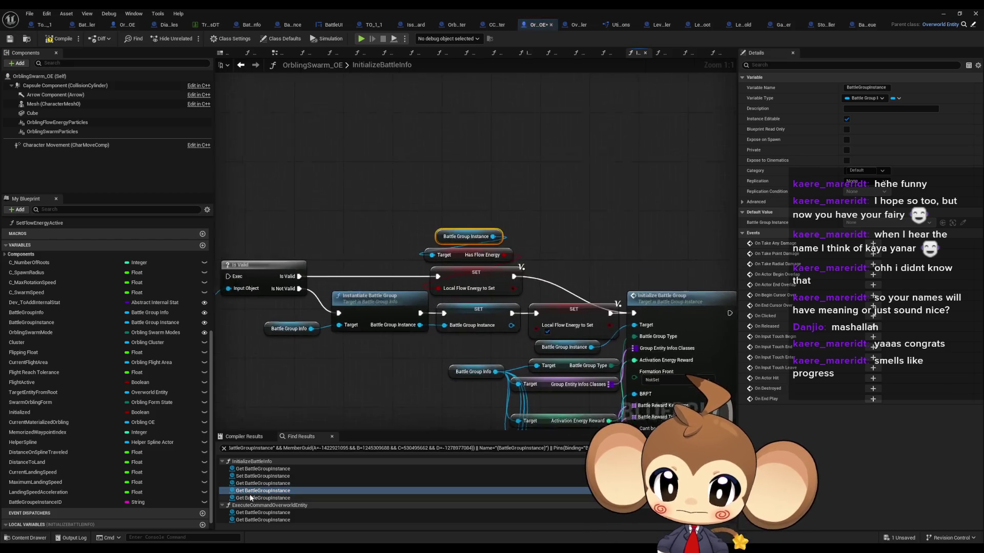
click(250, 498)
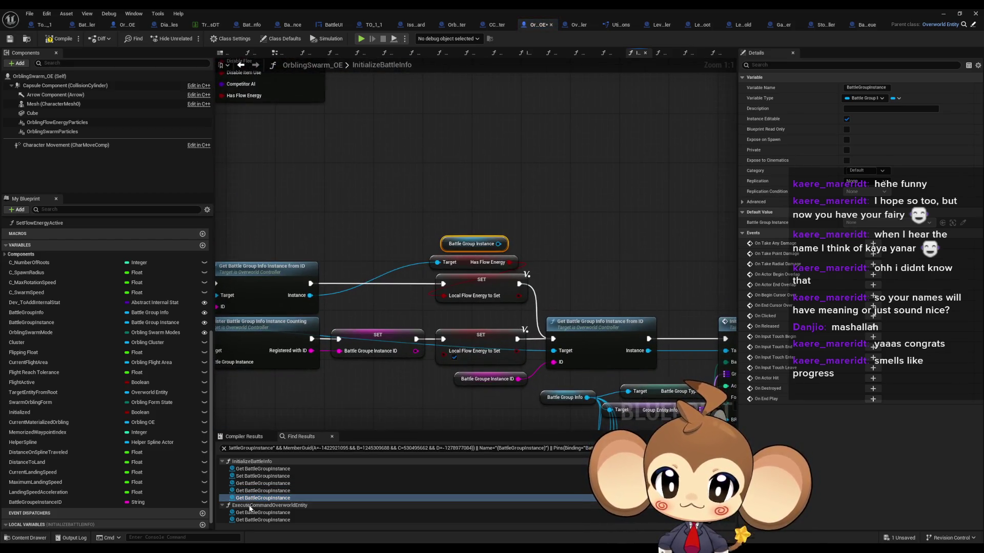
click(251, 512)
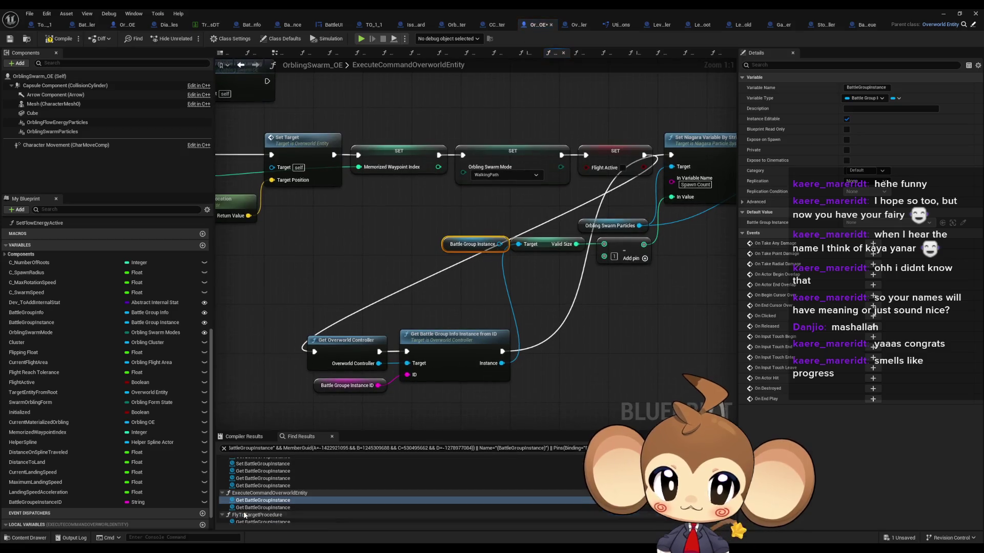
scroll(244, 515, down, 2)
click(244, 472)
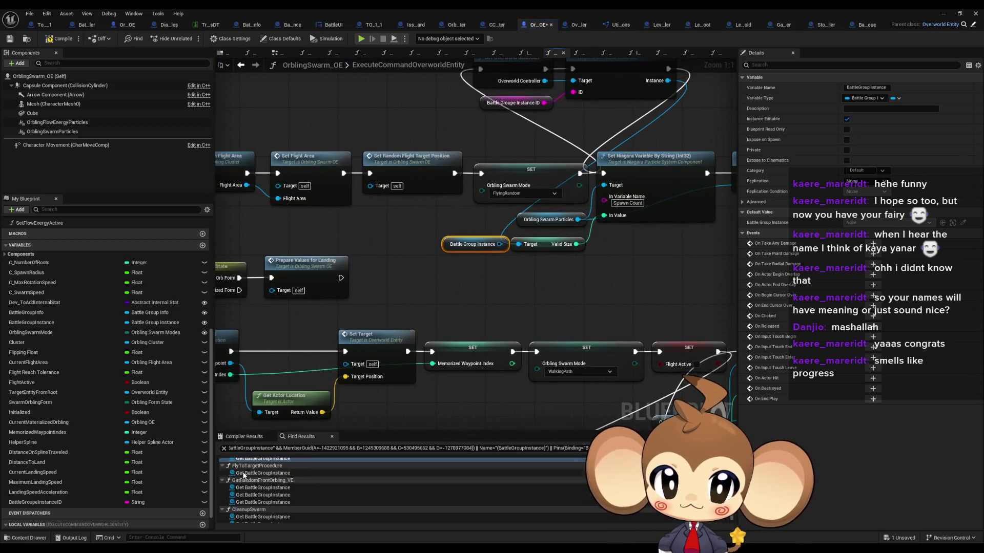
click(244, 473)
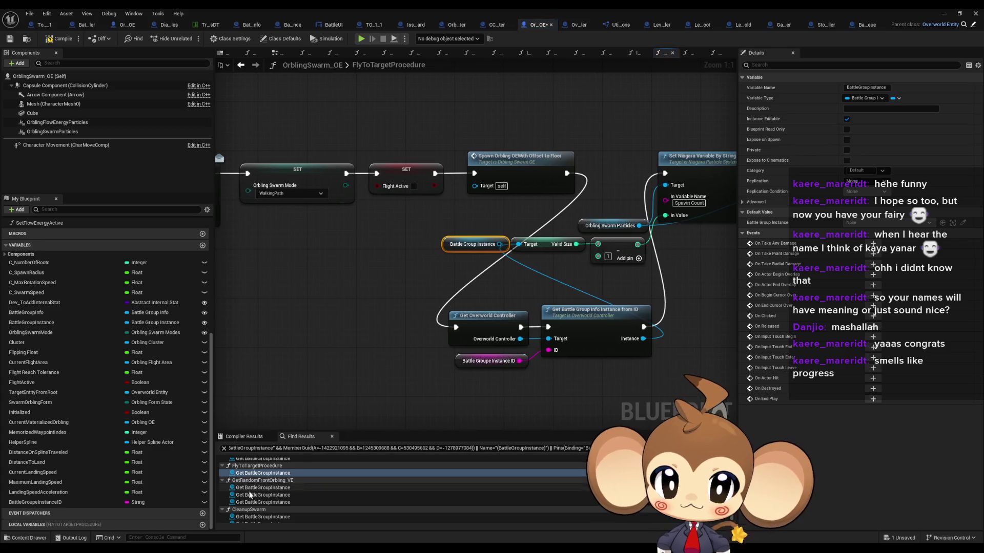
click(249, 487)
click(245, 495)
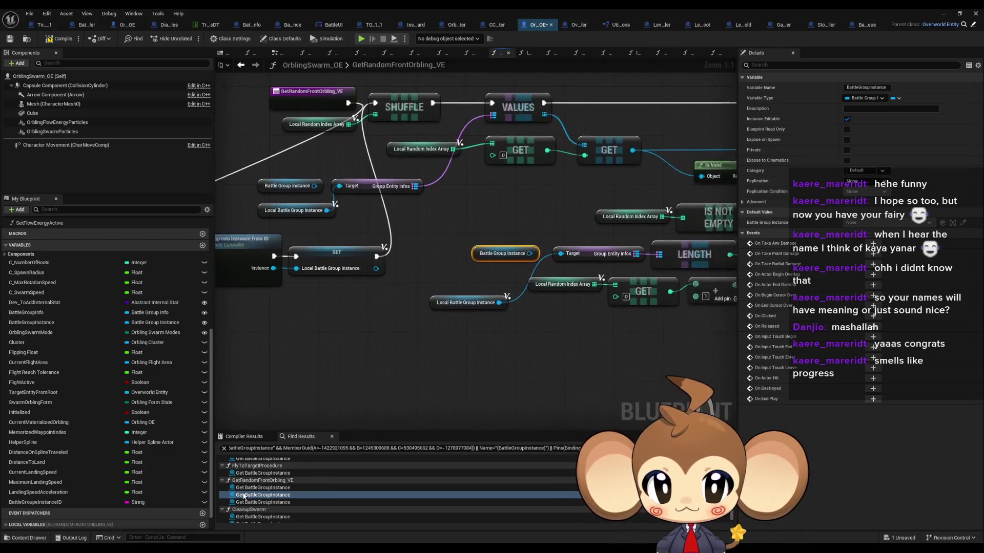
click(243, 502)
click(242, 516)
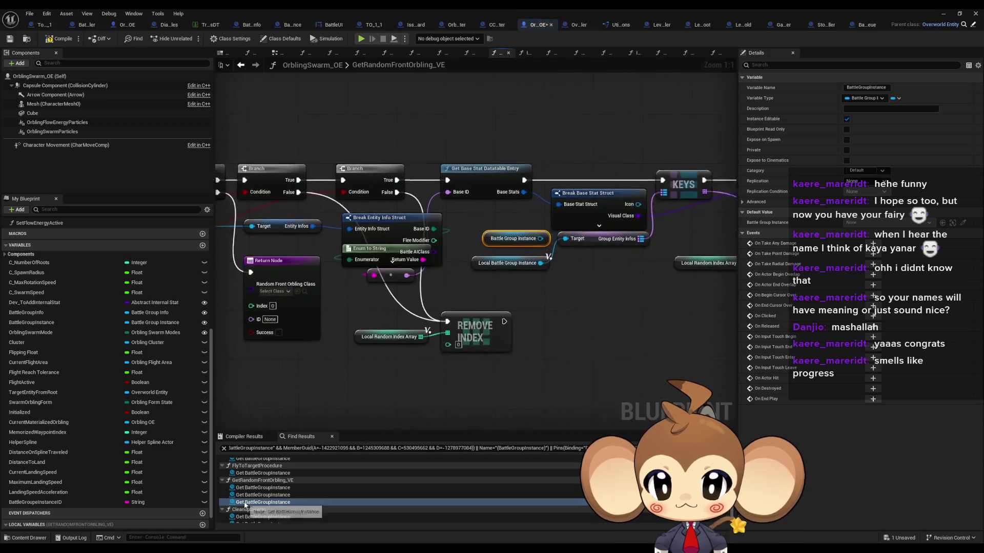
click(241, 519)
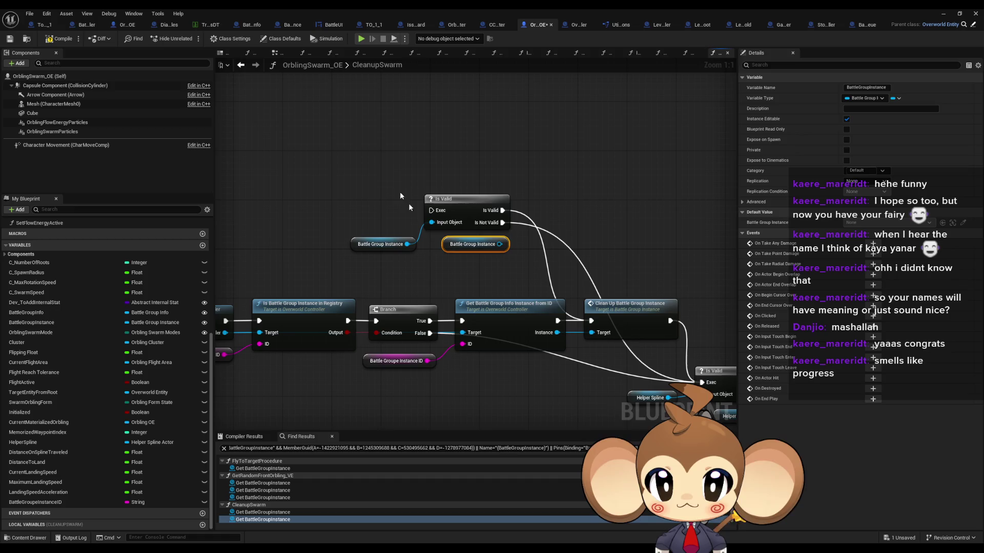
Step: Recheck the runtime error node, compile and save OrblingSwarm_OE, and return to the level editor
click(341, 156)
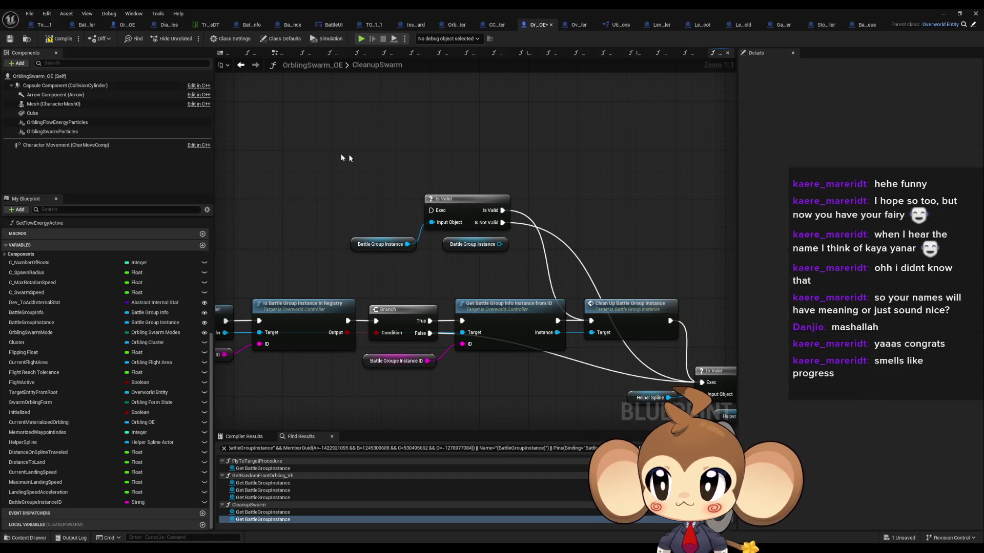
click(944, 15)
click(587, 125)
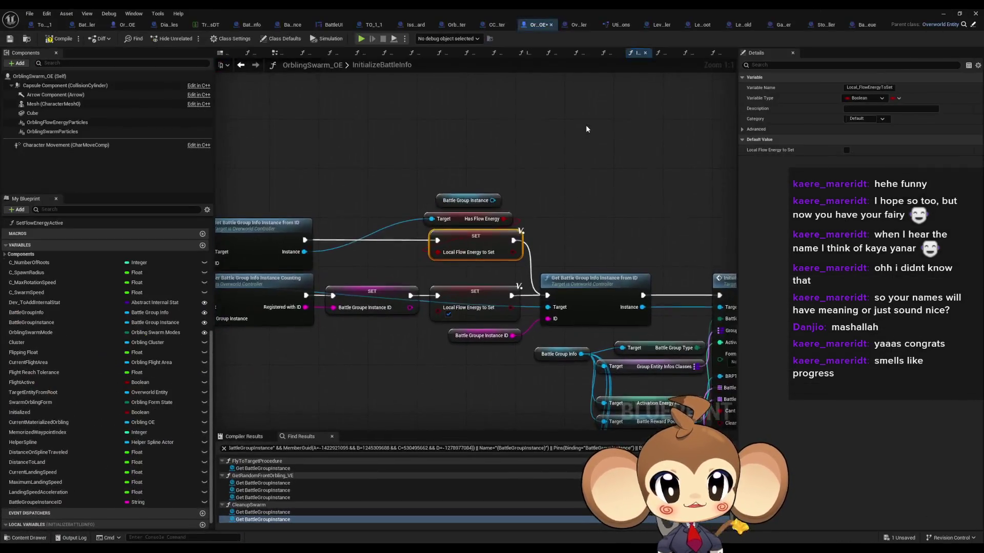
click(65, 36)
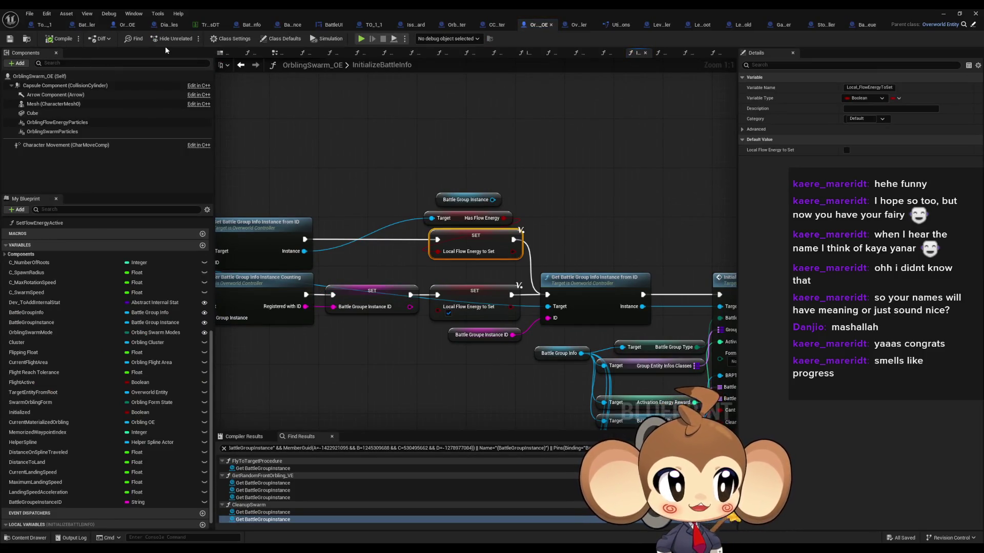
click(943, 15)
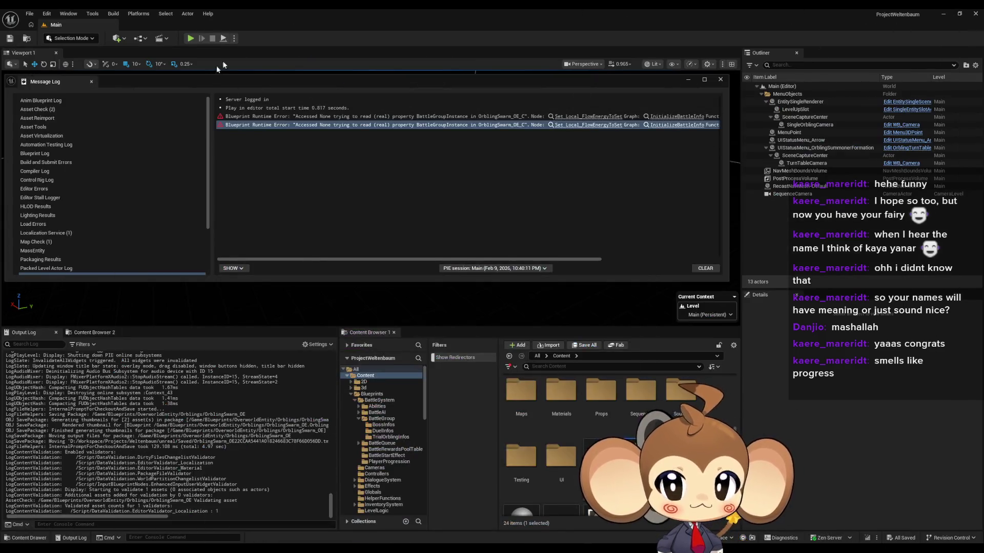
Step: Close the message log and start a new play-test of the overworld level
click(719, 80)
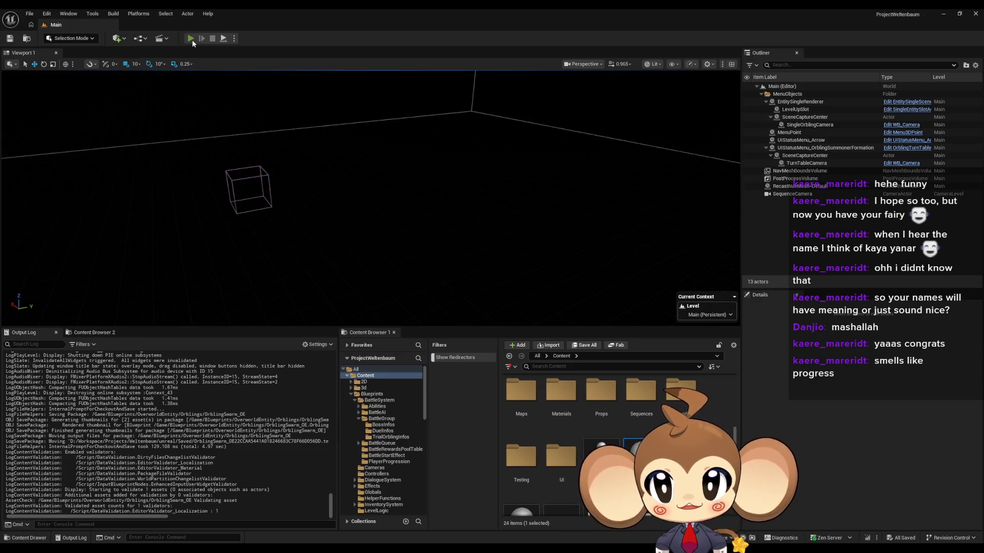
click(190, 39)
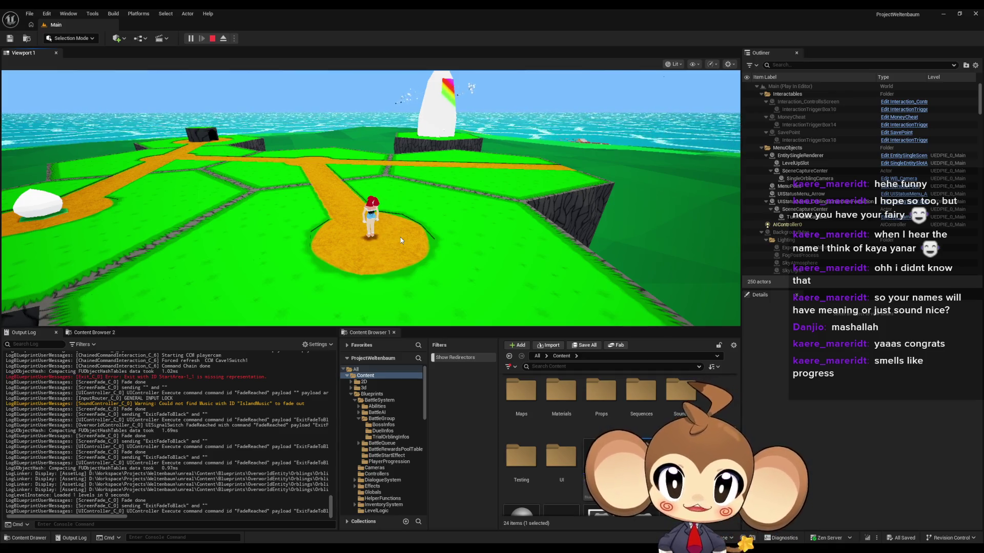
key(w)
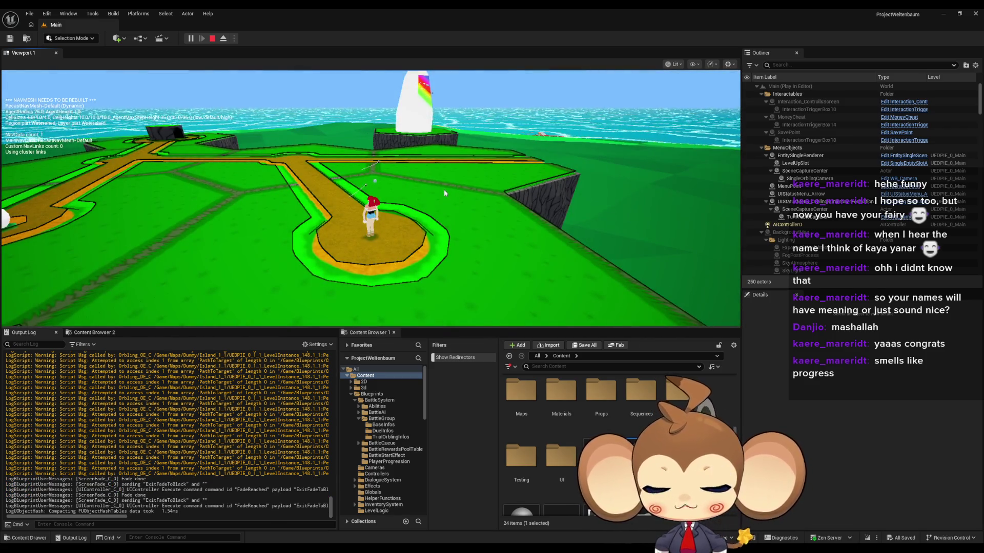
Step: Walk the character along the path network, orbiting the camera, until the orbling battle triggers
click(400, 199)
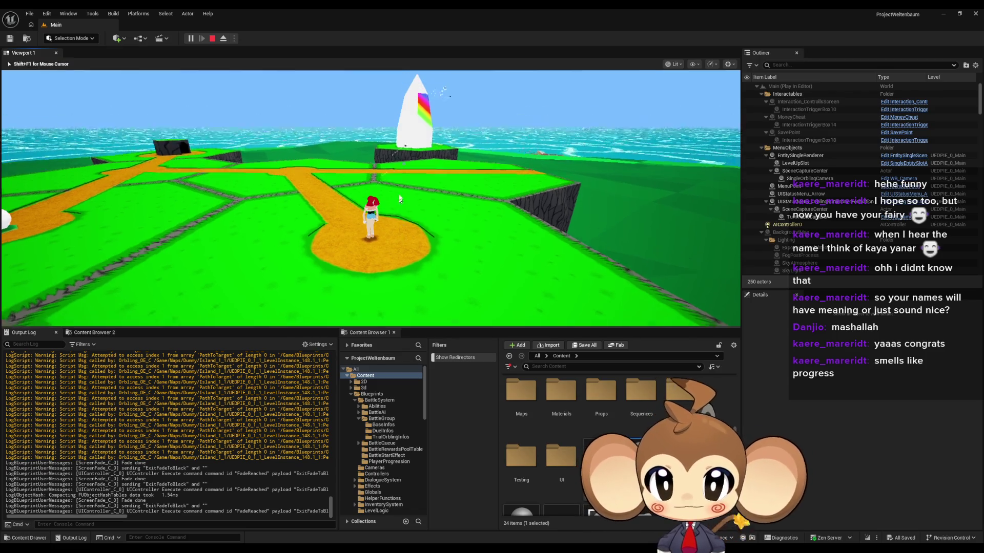
click(374, 196)
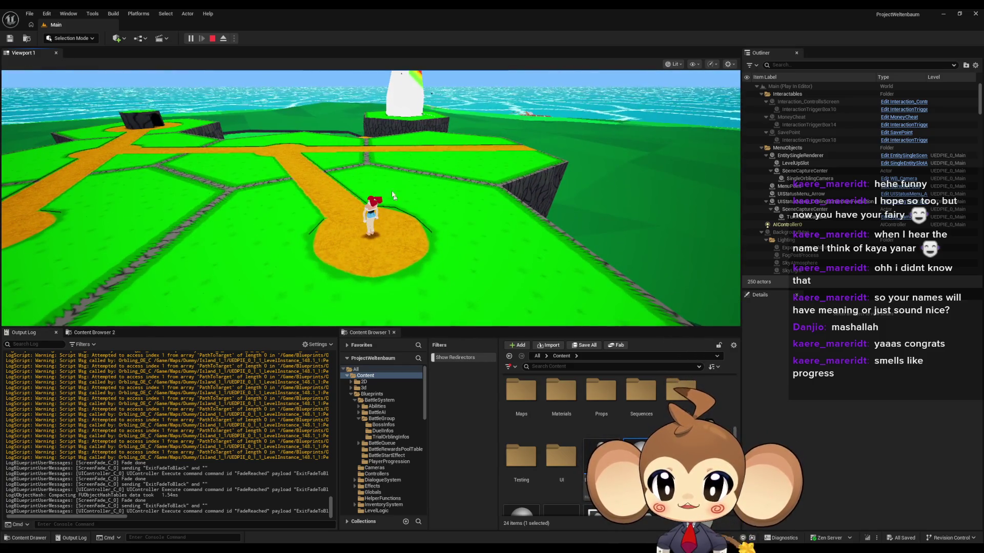
drag(392, 195, 365, 116)
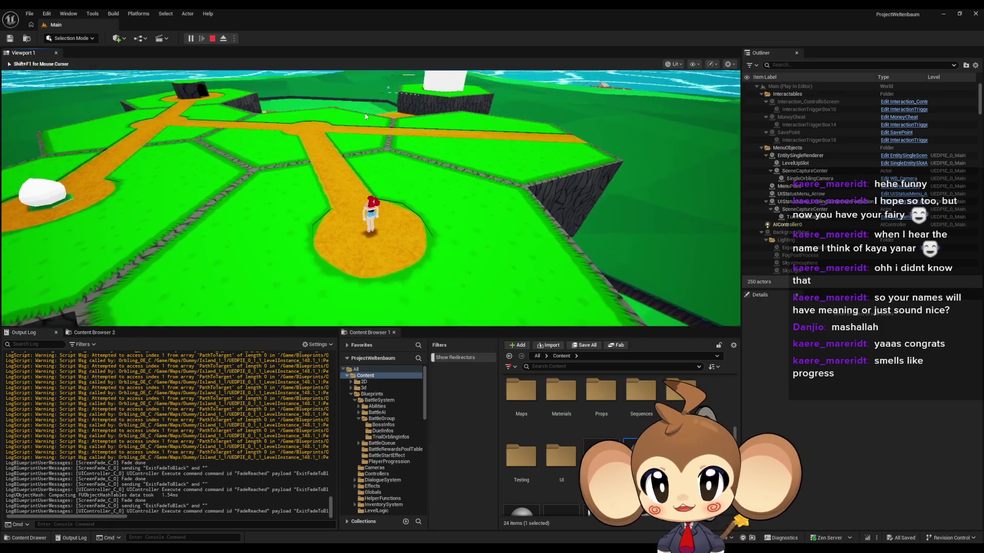
key(w)
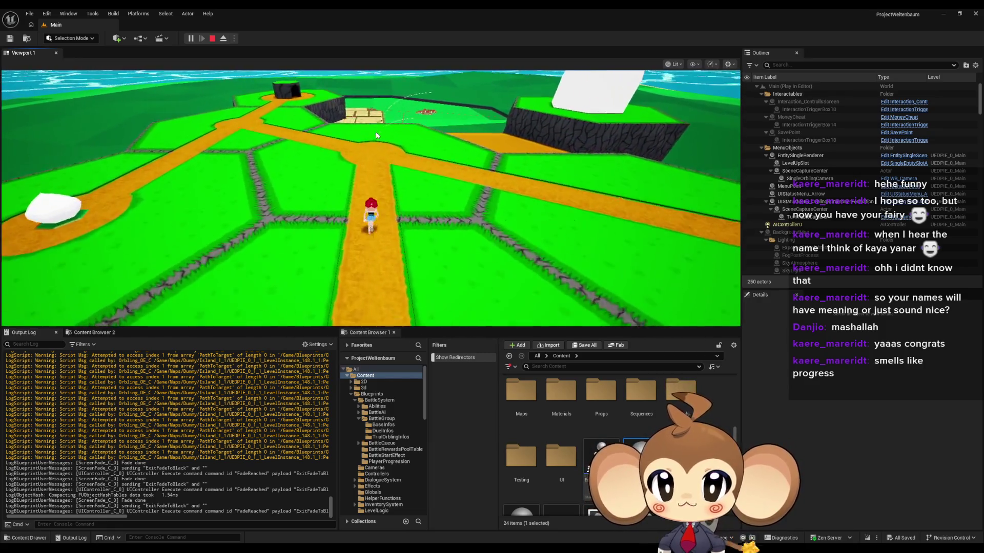
drag(385, 164, 494, 158)
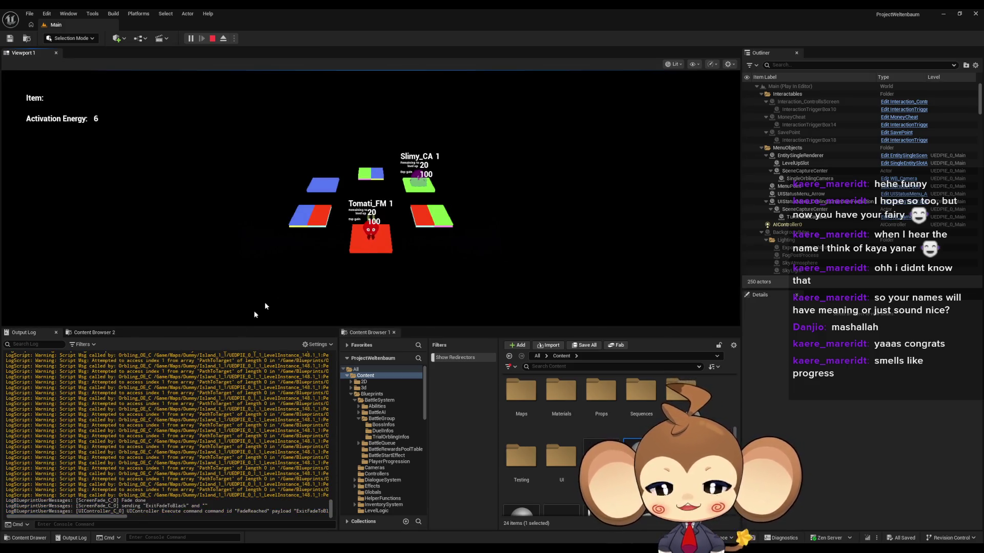
Step: Dismiss the level-up stats, return to the overworld, then eject and stop the play session
scroll(159, 424, up, 5)
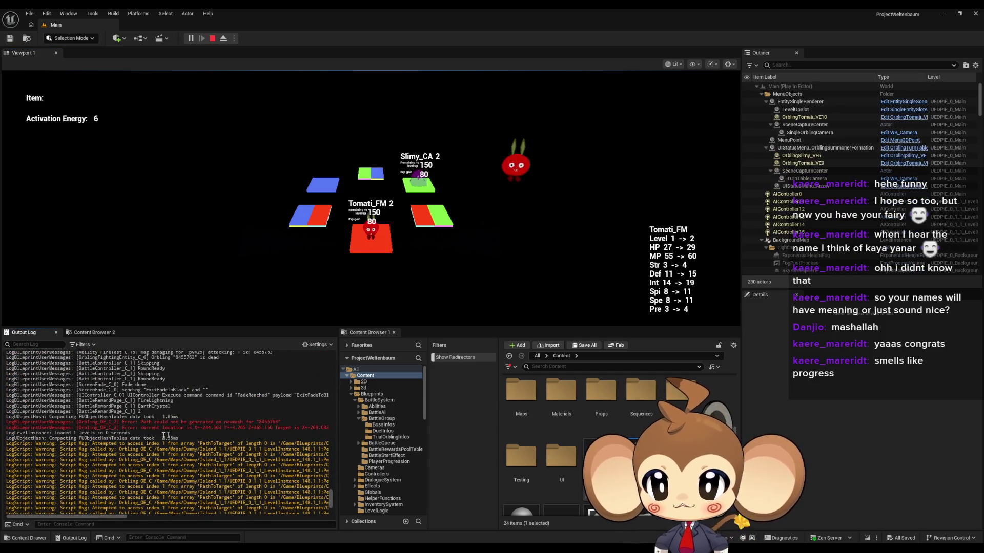
scroll(175, 423, down, 10)
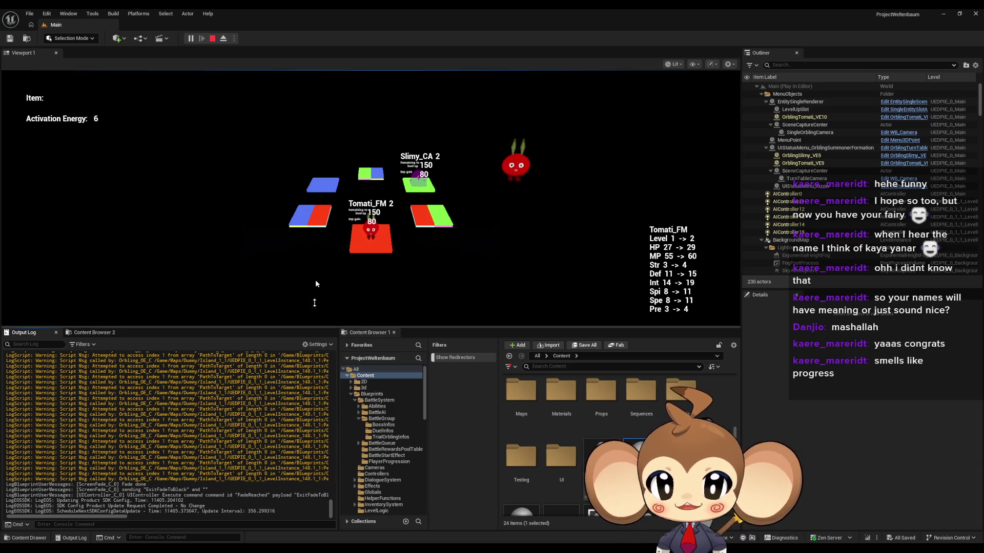
click(464, 282)
click(464, 282)
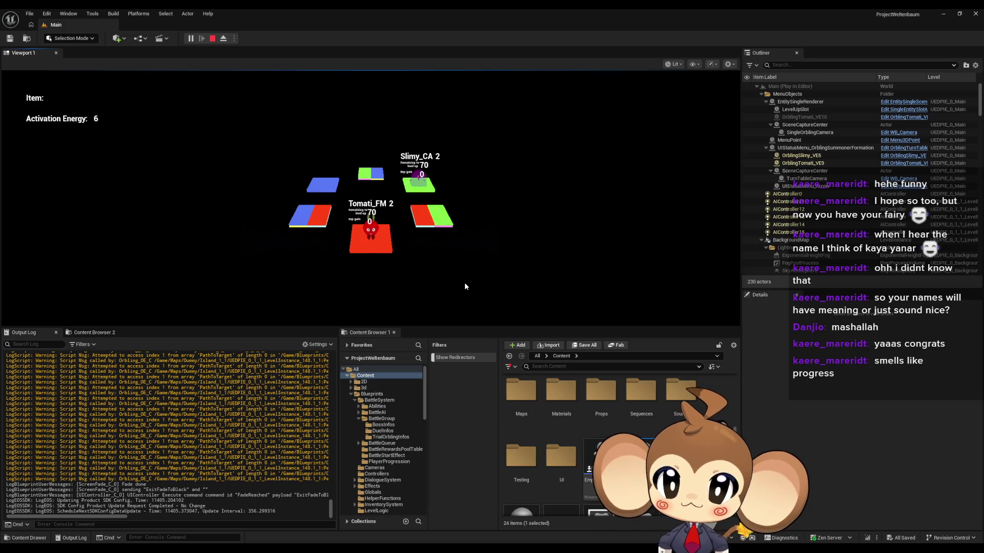
click(449, 258)
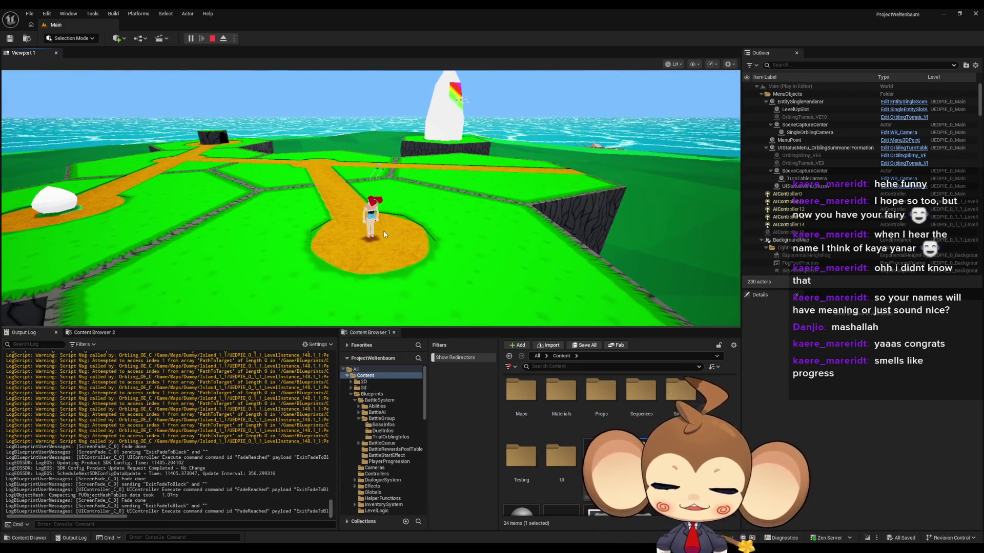
mouse_move(379, 232)
mouse_down()
mouse_move(329, 249)
mouse_move(434, 224)
mouse_move(273, 103)
mouse_up()
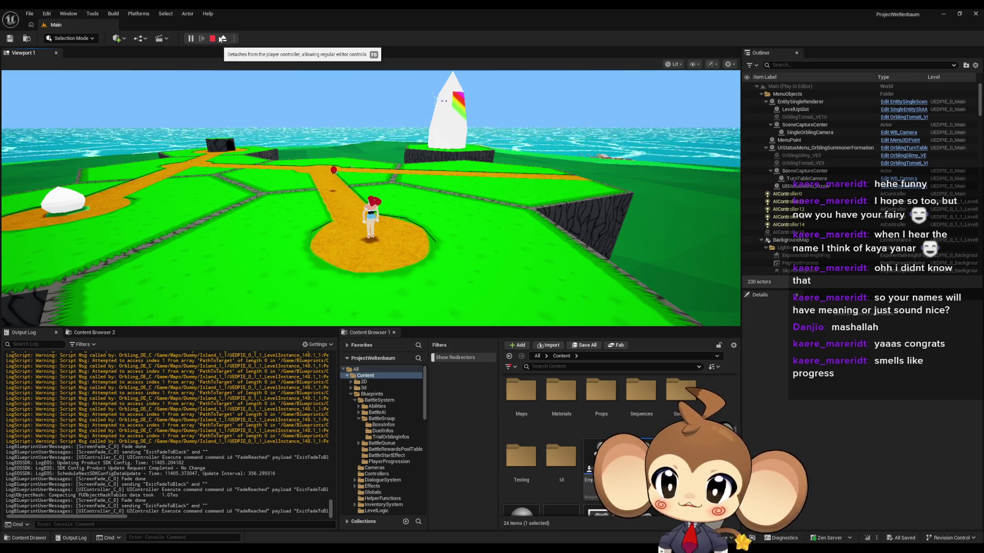
click(222, 38)
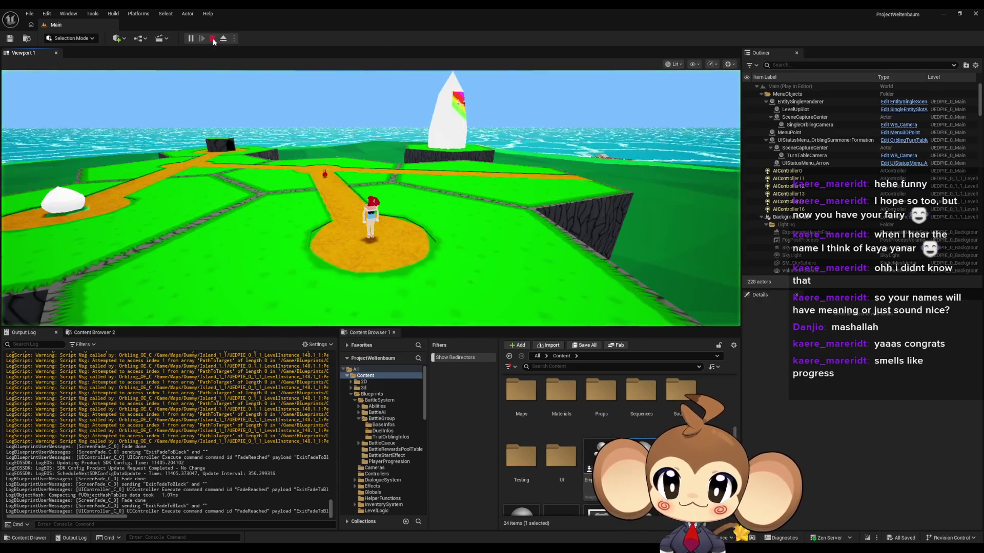
click(212, 38)
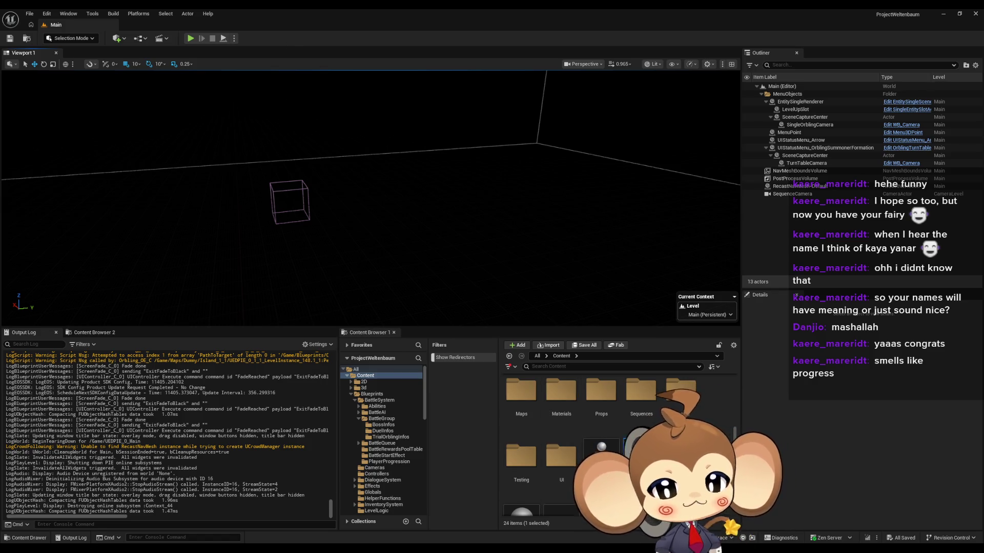
Step: Look over LevelLoadingController's SwitchLevel graph, then open OverworldController's LevelPackageIsDone graph
click(506, 508)
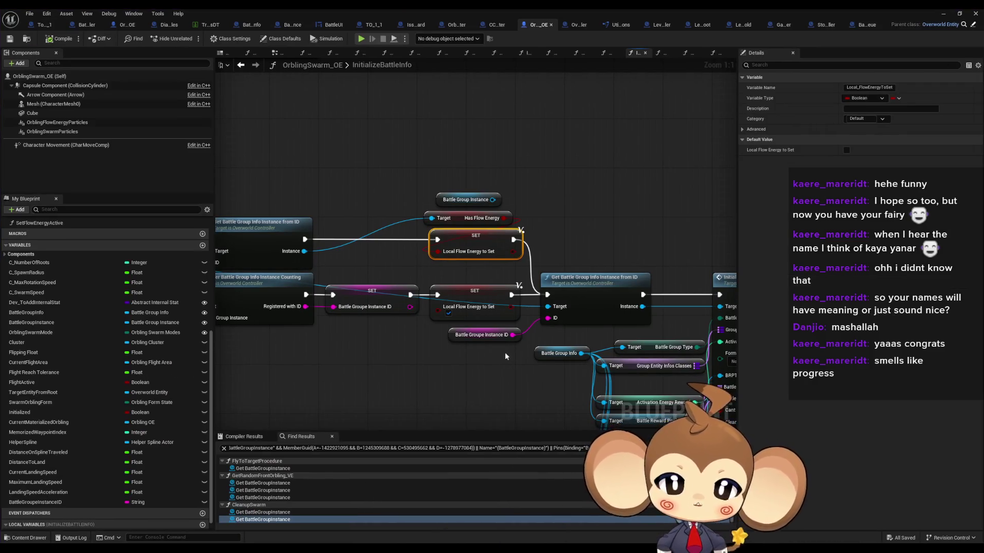
click(423, 412)
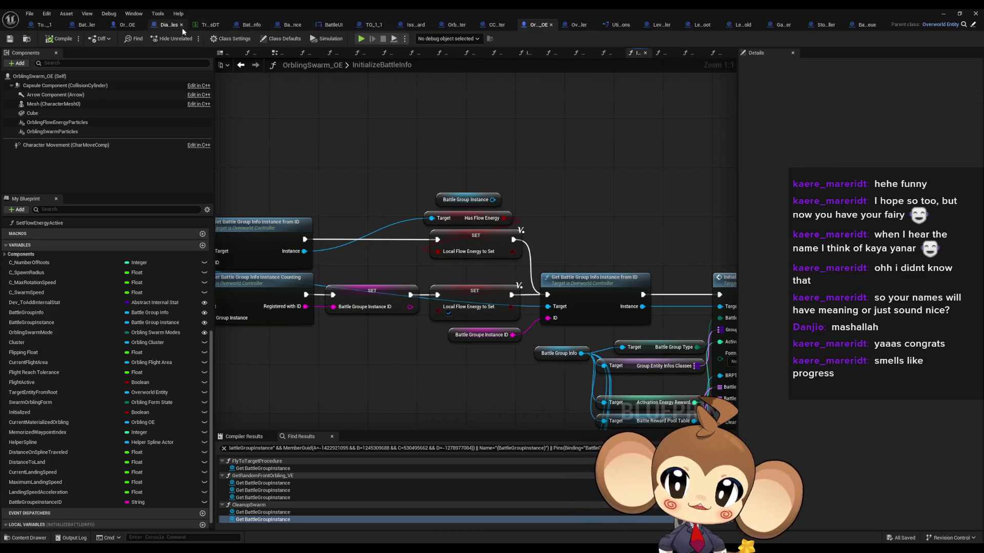
click(661, 24)
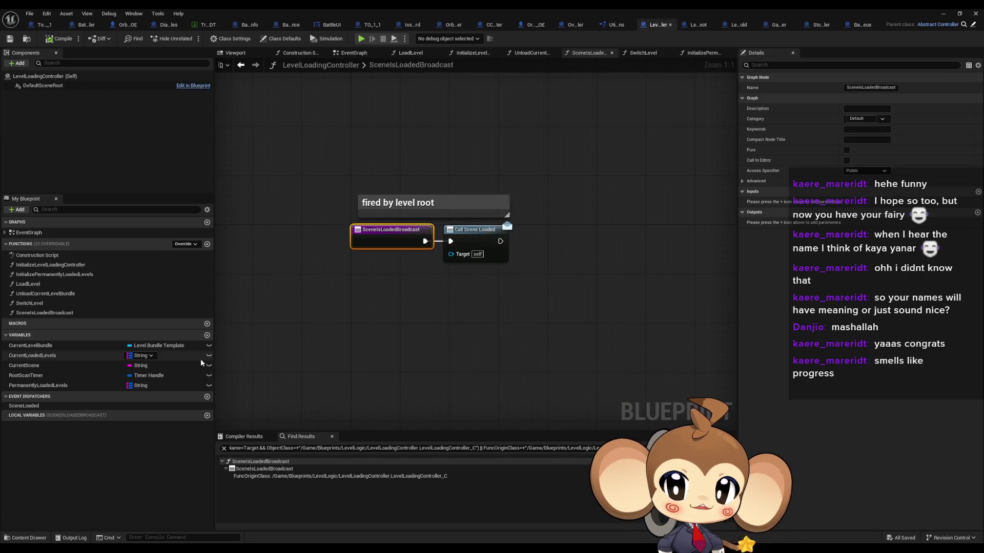
double_click(49, 303)
scroll(433, 294, down, 5)
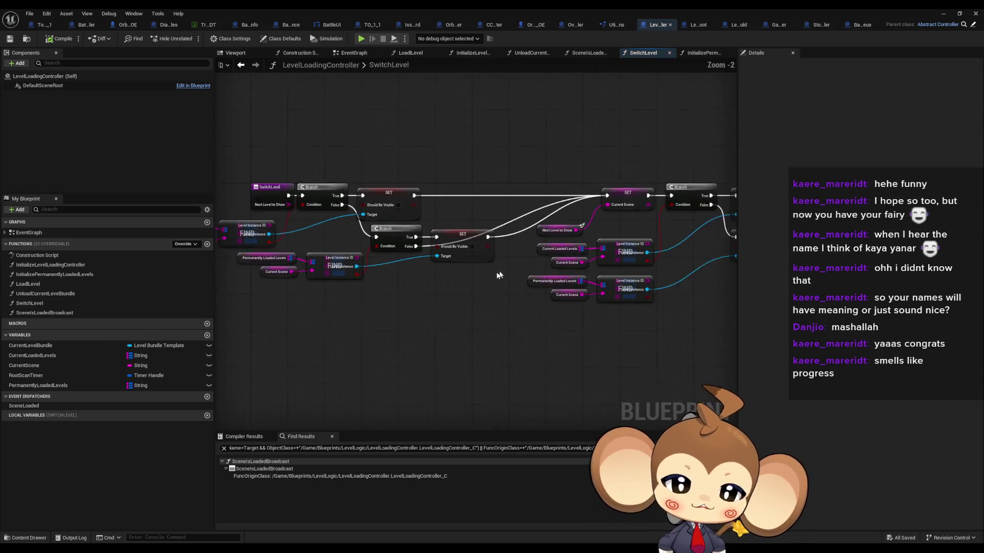
scroll(433, 293, up, 5)
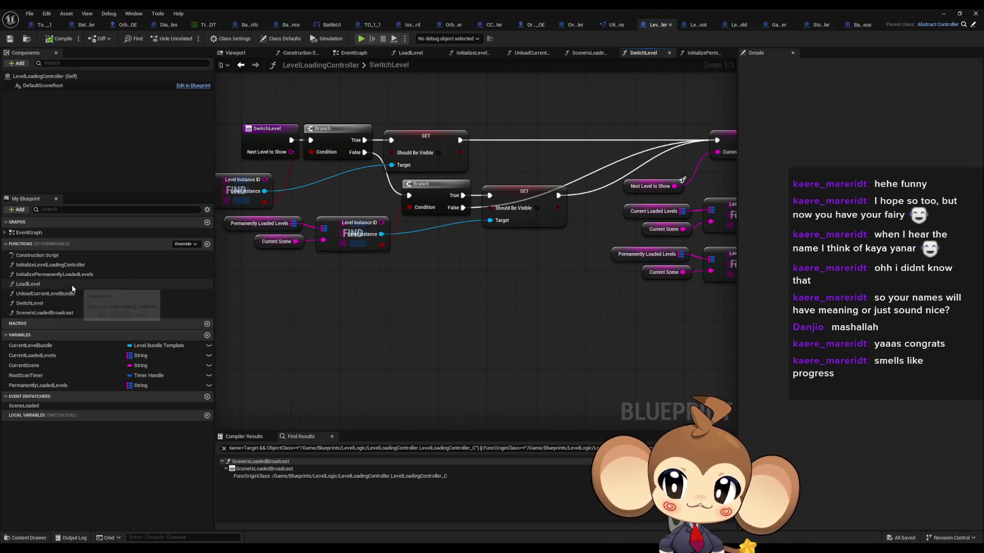
click(573, 25)
double_click(51, 293)
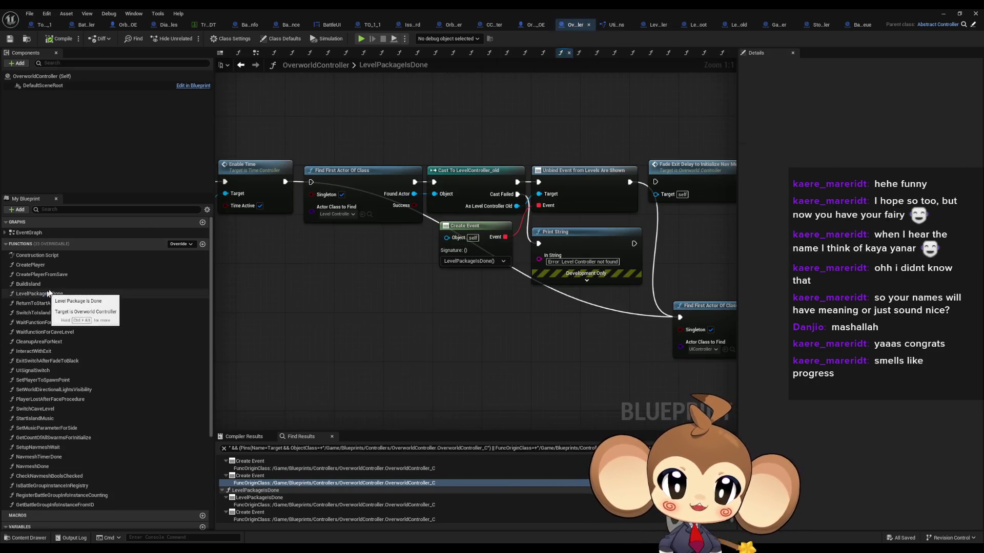
scroll(490, 274, down, 4)
scroll(450, 277, up, 3)
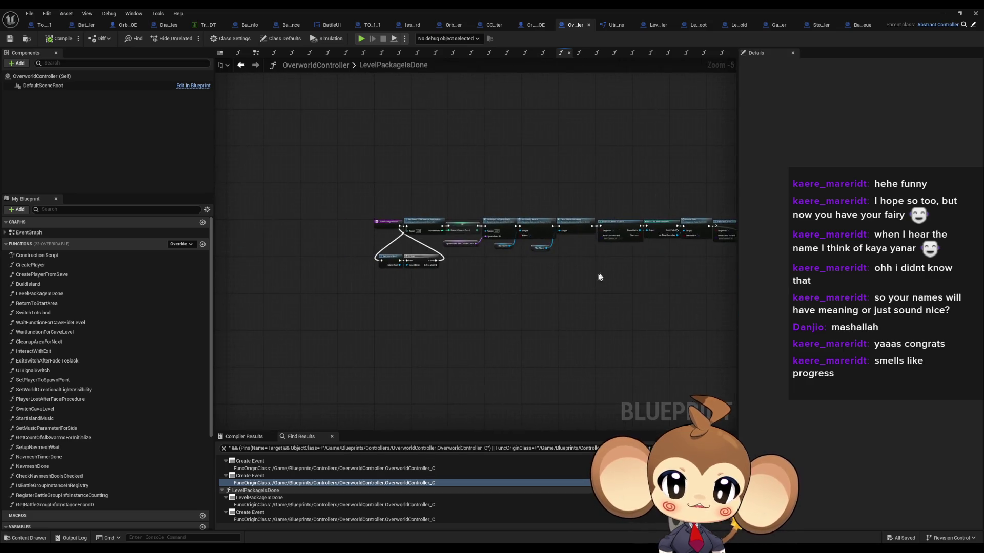
drag(480, 284, 529, 285)
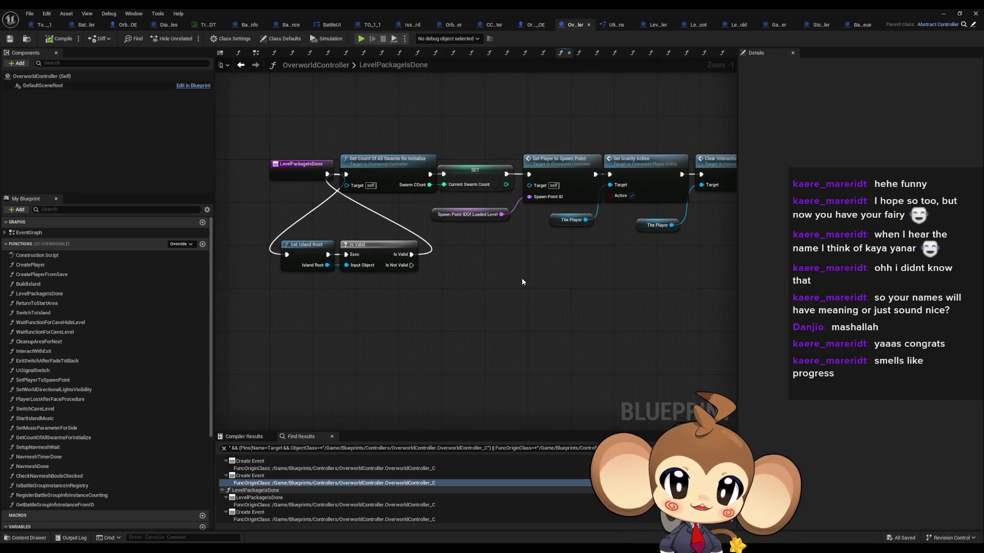
click(425, 158)
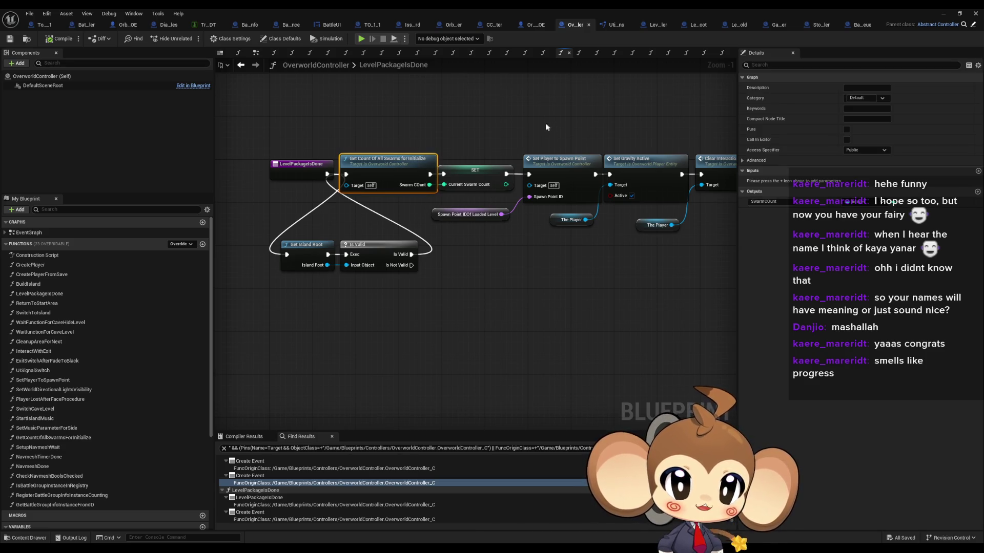
click(558, 160)
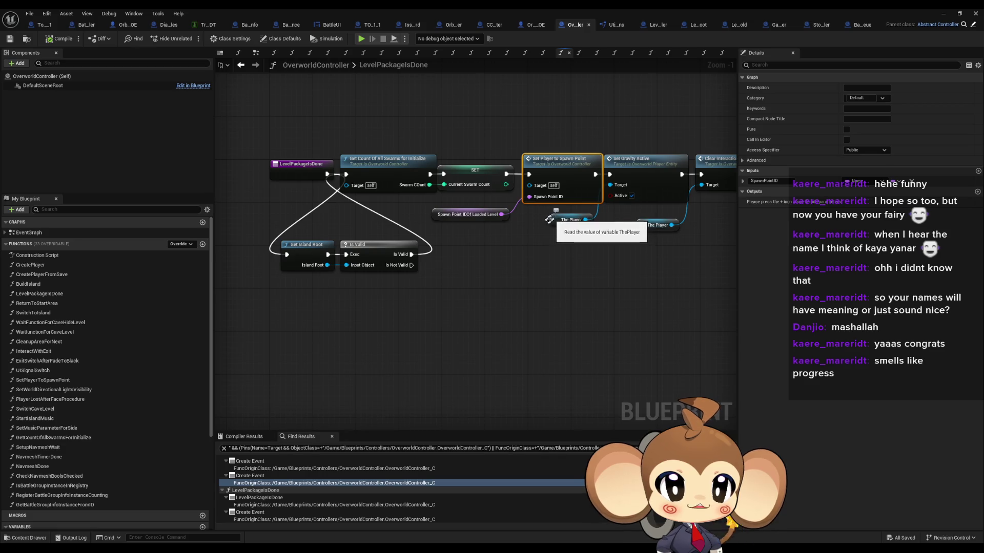
click(469, 214)
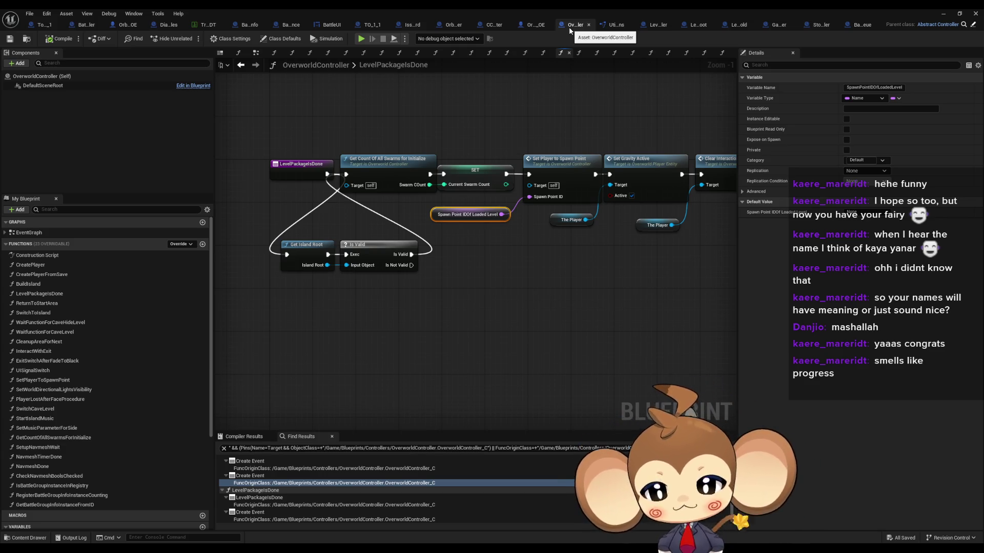
Step: Look over the LevelPackageIsDone chain and add a new variable named PlayerHasBeenSpawned
scroll(99, 380, down, 6)
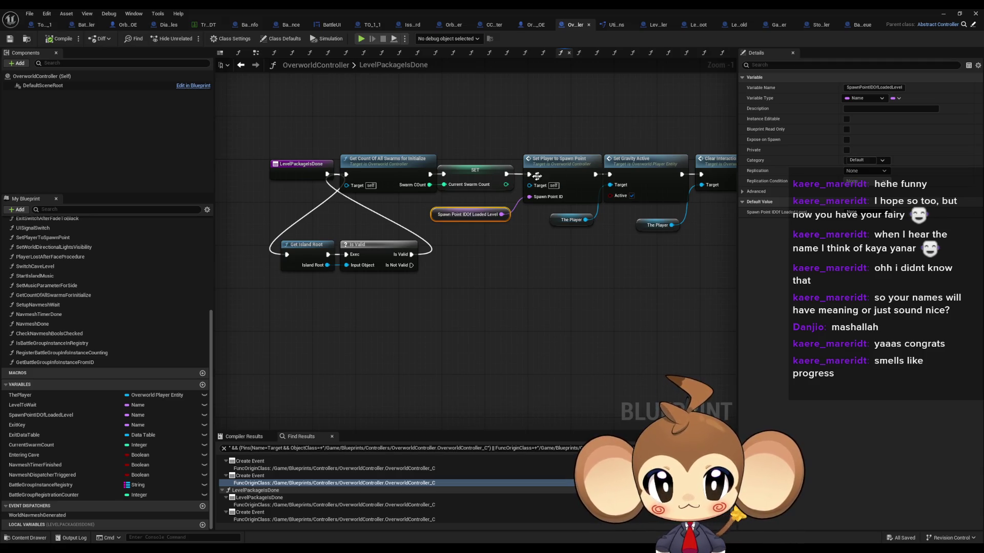
click(537, 176)
mouse_move(607, 277)
mouse_down()
mouse_move(425, 328)
mouse_move(145, 310)
mouse_up()
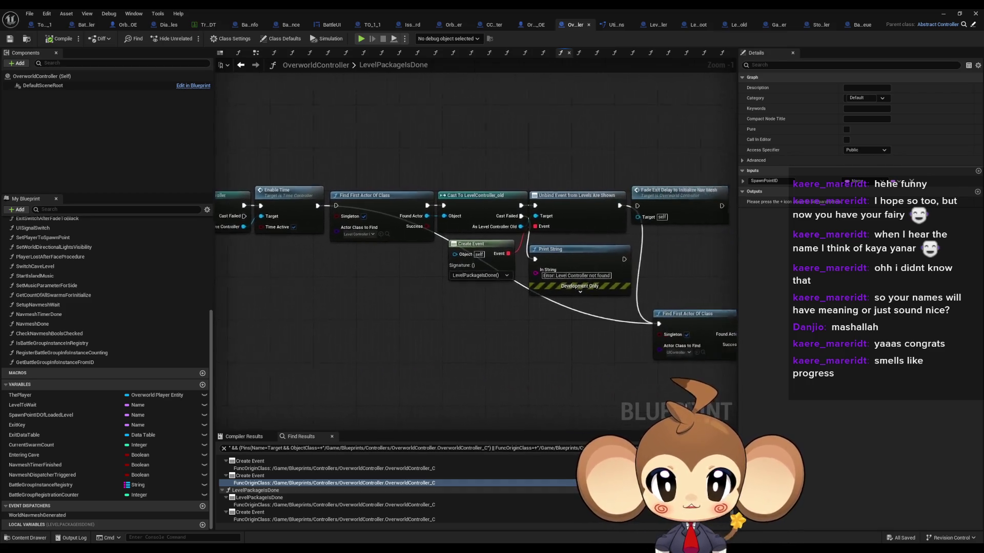
mouse_move(230, 328)
mouse_down()
mouse_move(220, 328)
mouse_move(510, 321)
mouse_up()
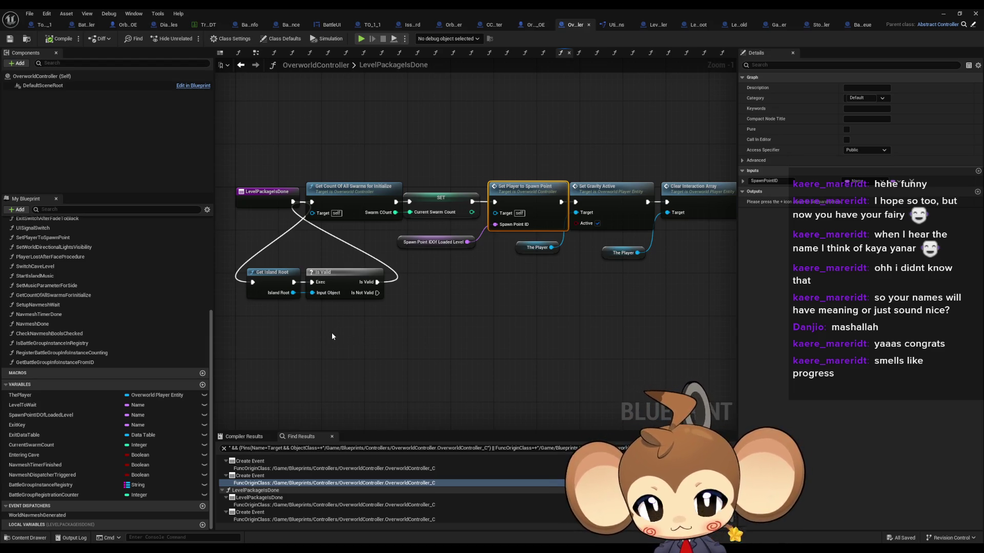
click(412, 325)
drag(522, 287, 520, 324)
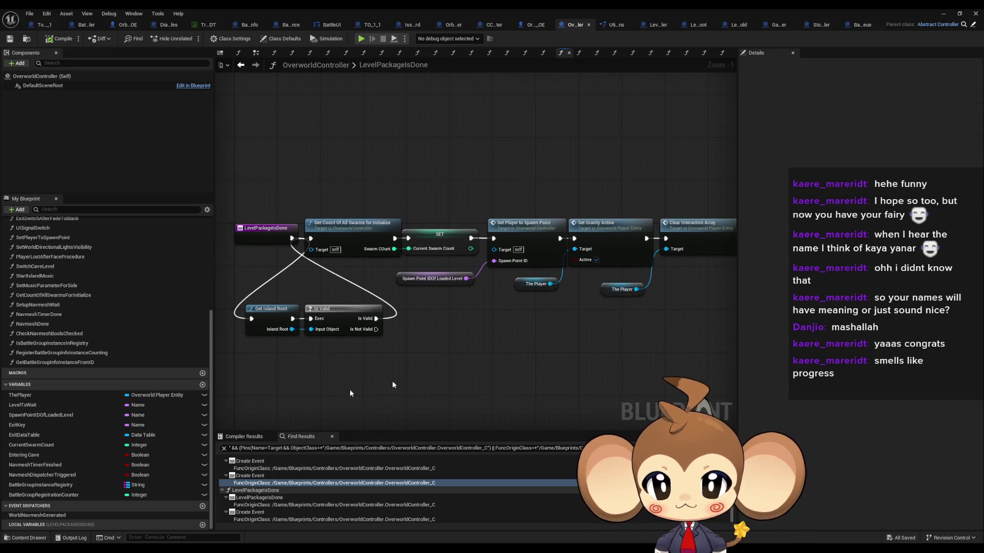
click(202, 384)
text(PlayerHasBeenSpawned)
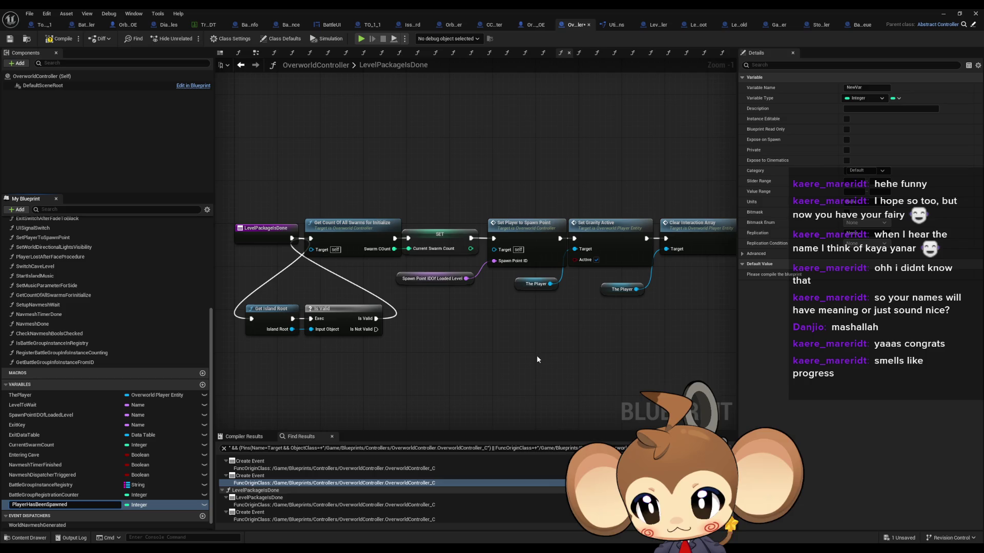
Step: Make PlayerHasBeenSpawned a Boolean and feed its getter into a new Branch node
key(Return)
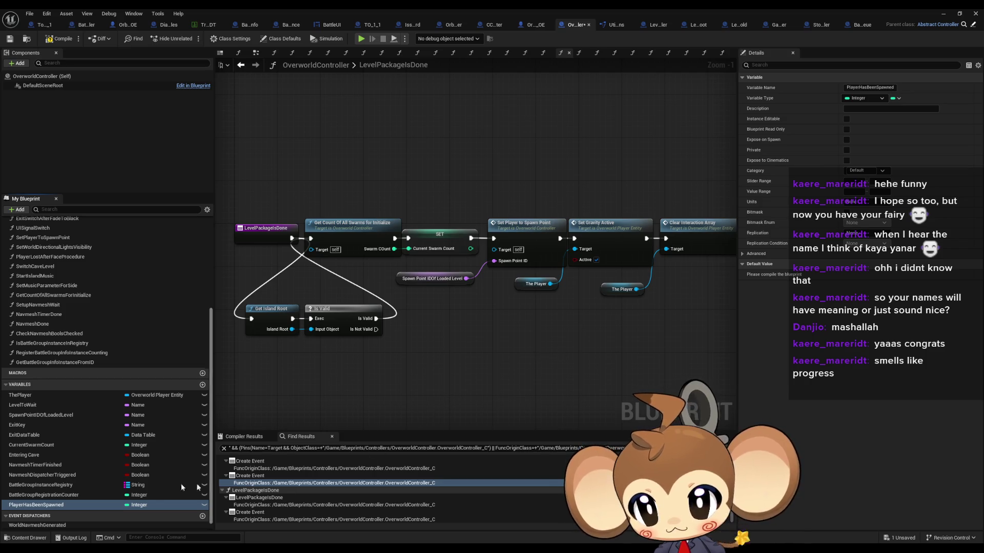
click(139, 505)
click(146, 360)
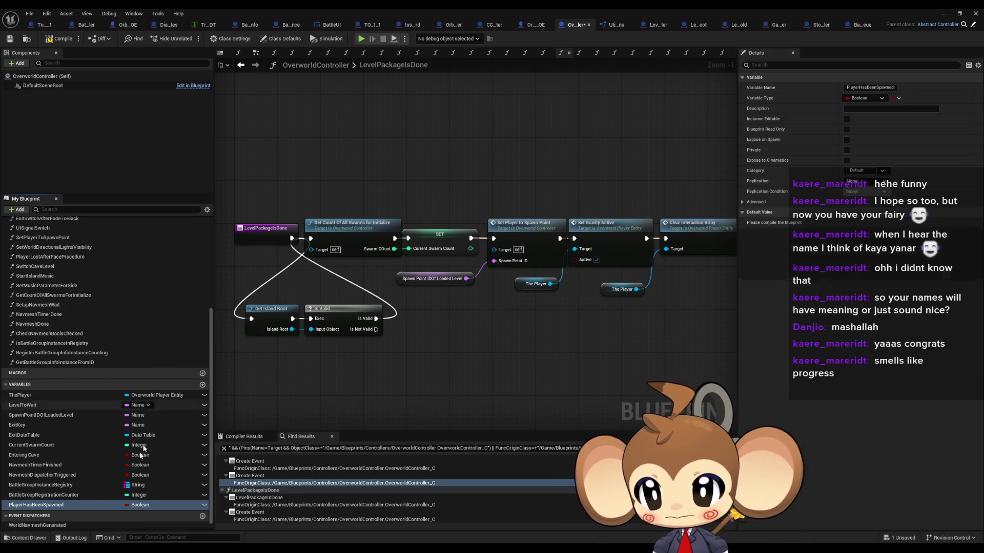
drag(443, 227, 370, 154)
click(395, 163)
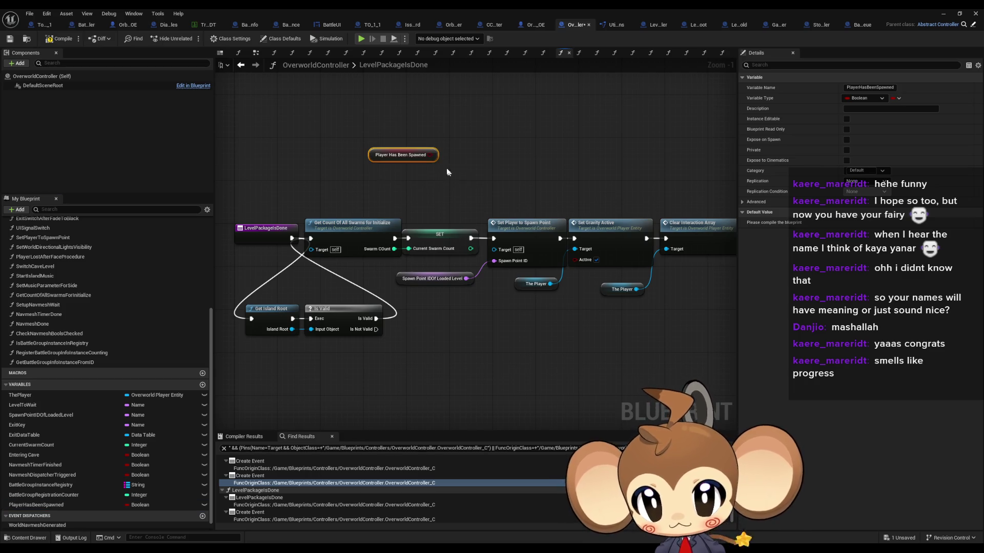
mouse_move(435, 155)
mouse_down()
mouse_move(468, 160)
mouse_move(457, 146)
mouse_move(528, 187)
mouse_move(495, 250)
mouse_move(506, 171)
mouse_up()
text(branch)
key(Return)
scroll(491, 155, up, 1)
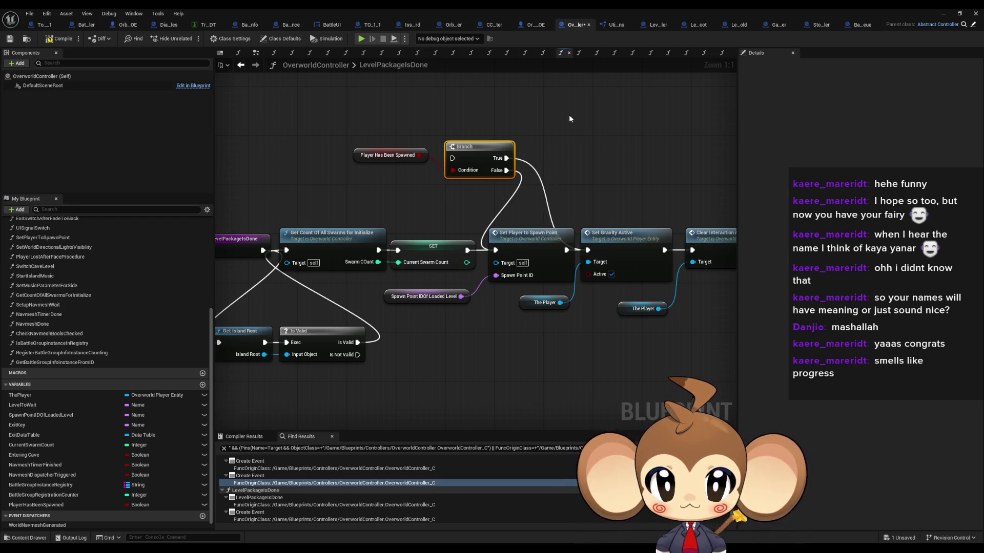
Step: Add a PlayerHasBeenSpawned setter and cut it for use in SetPlayerToSpawnPoint
drag(36, 505, 575, 147)
click(609, 164)
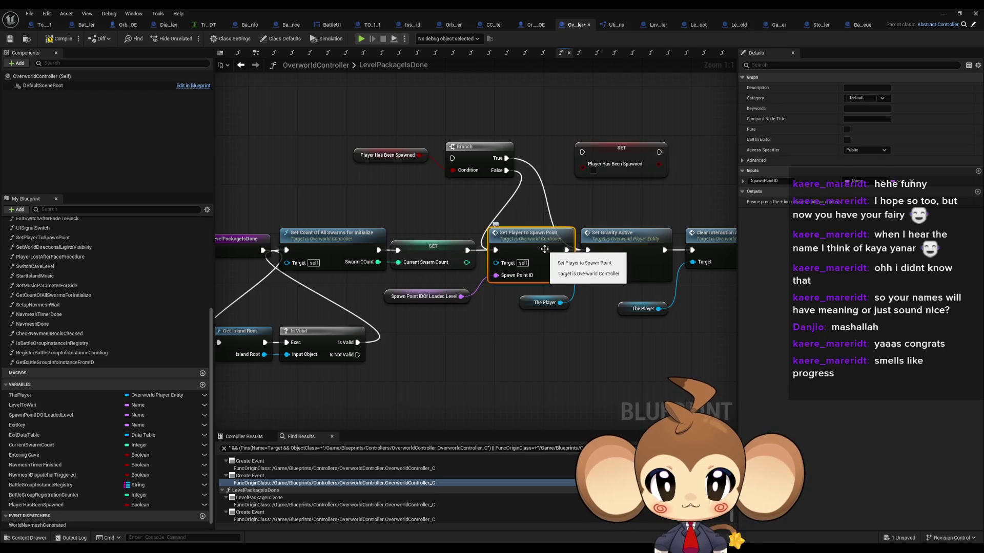
key(Delete)
double_click(539, 241)
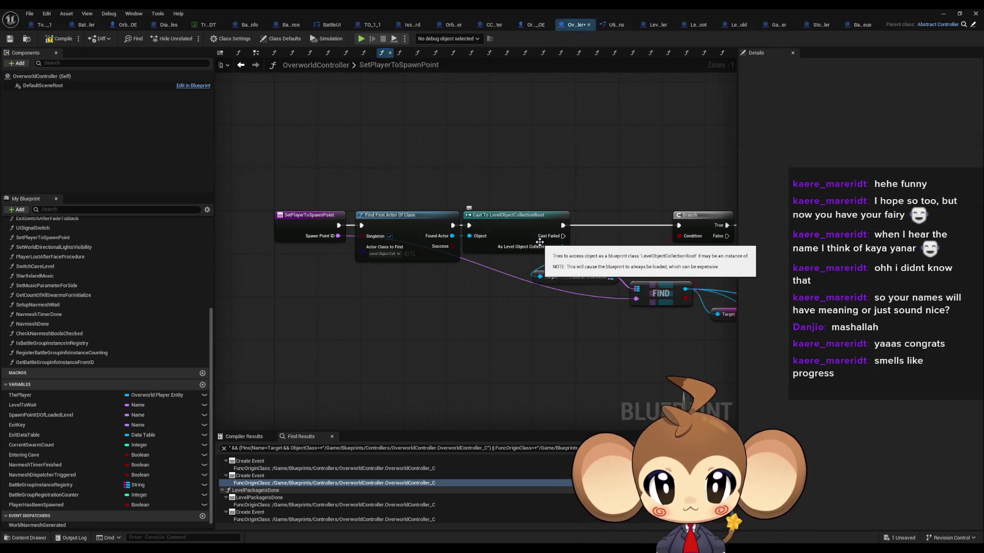
Step: Add a Sequence after the SetPlayerToSpawnPoint entry and wire Then 1 into the pasted setter
drag(253, 224, 51, 164)
drag(410, 230, 390, 228)
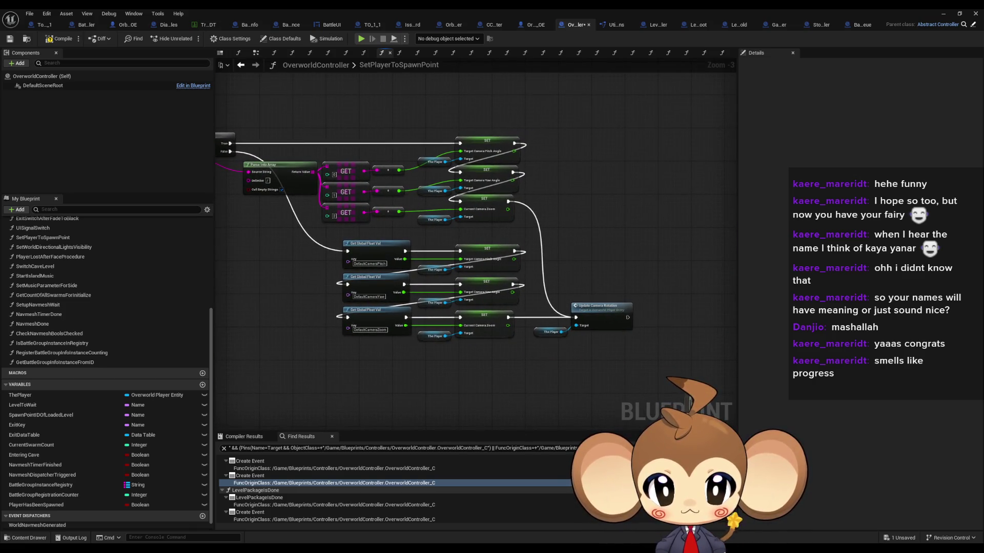
drag(287, 205, 529, 216)
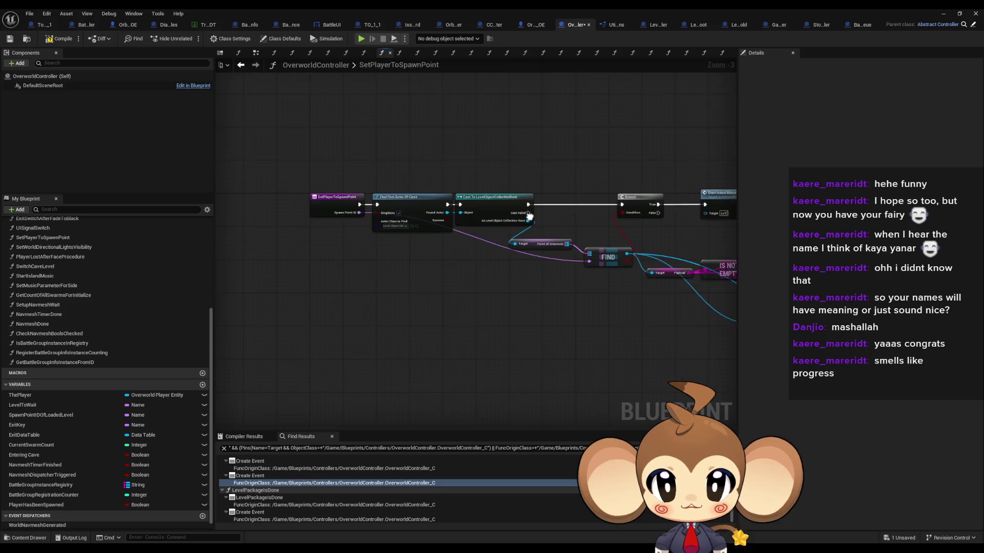
scroll(241, 179, up, 3)
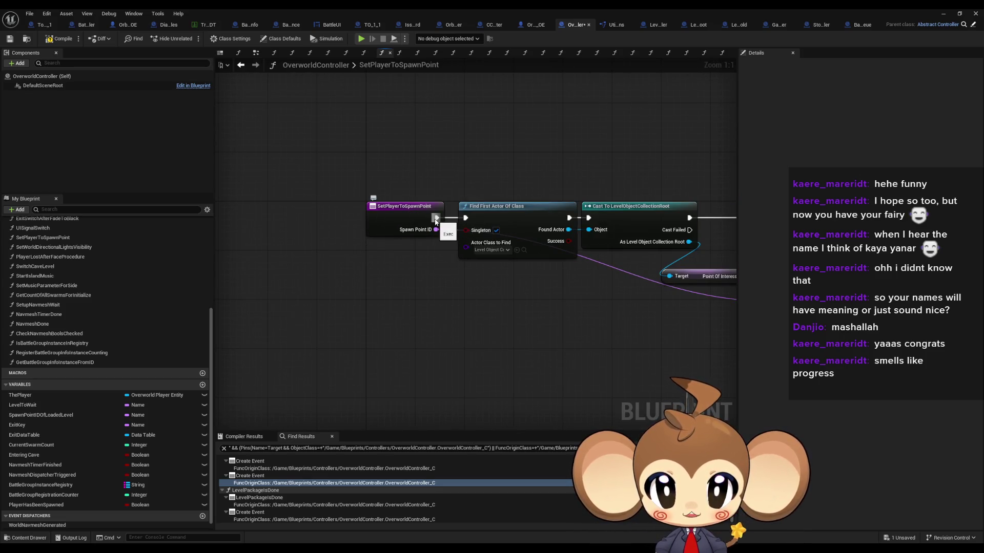
drag(436, 221, 425, 325)
text(seq)
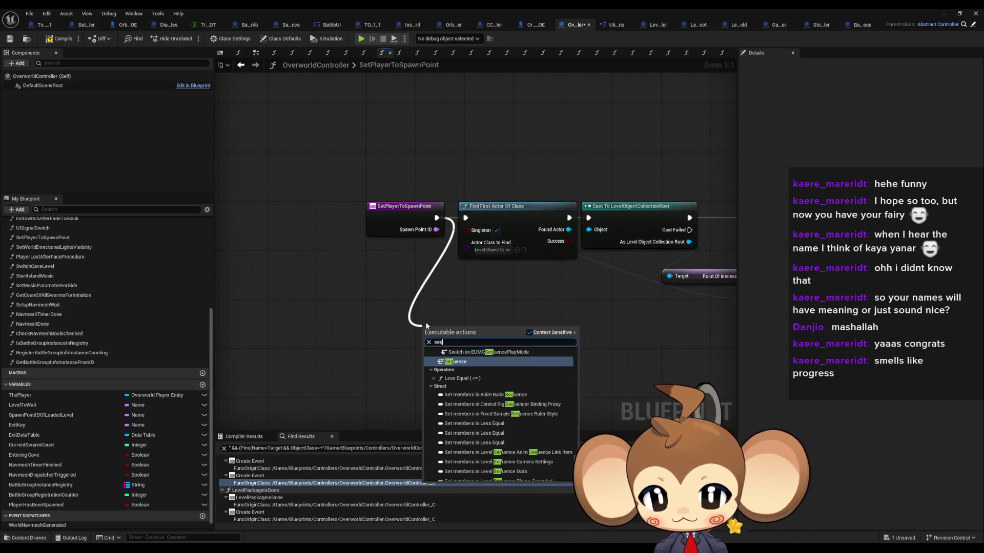
key(Return)
key(ctrl+v)
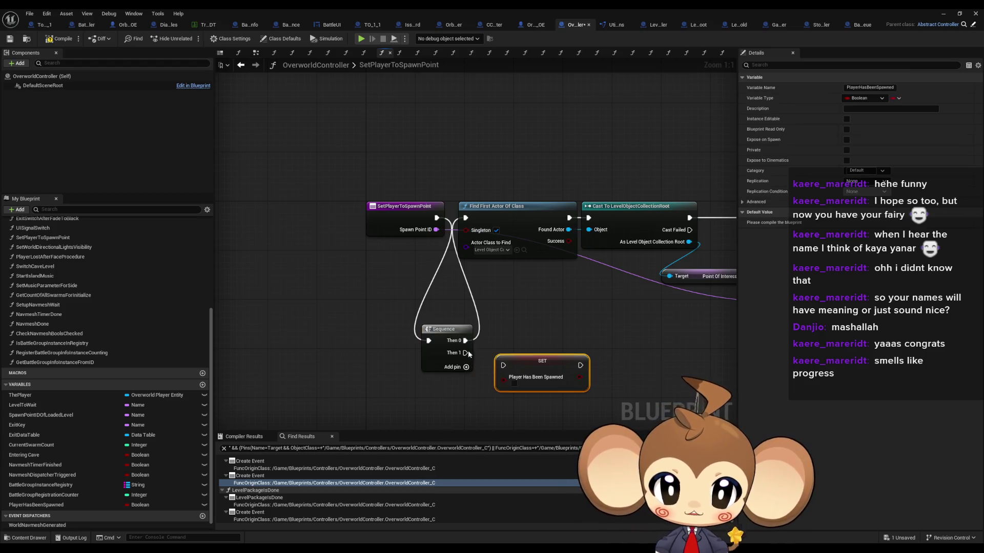
drag(465, 353, 504, 365)
Step: Line the find and cast nodes up after the Sequence, with the setter below it
scroll(535, 254, down, 10)
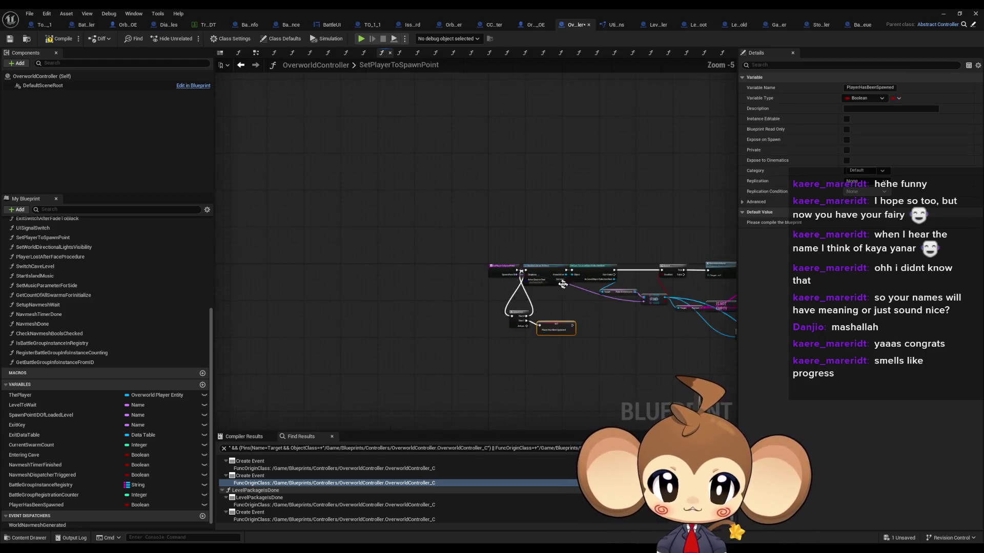
mouse_move(535, 255)
mouse_down()
mouse_move(461, 221)
mouse_move(330, 297)
mouse_up()
scroll(331, 297, up, 10)
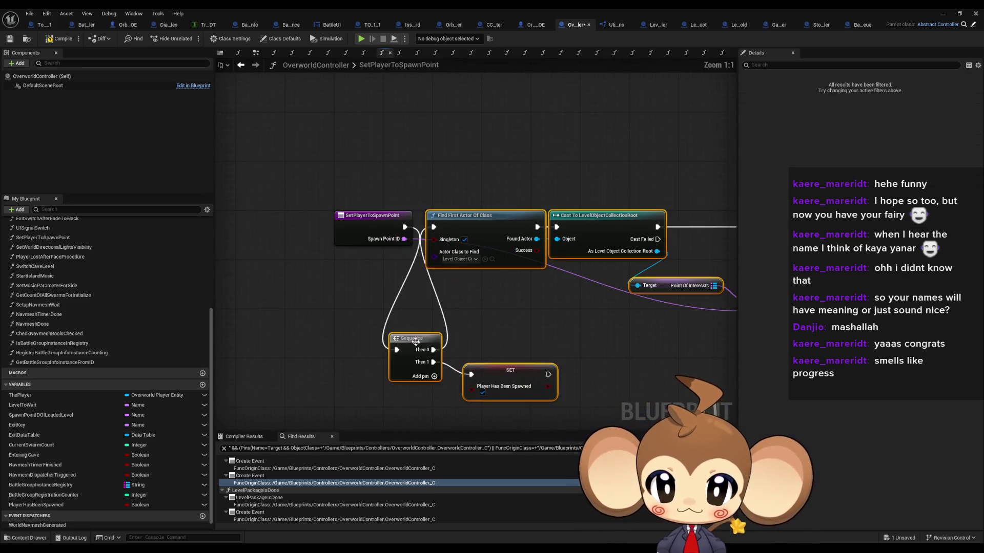
drag(448, 214, 445, 221)
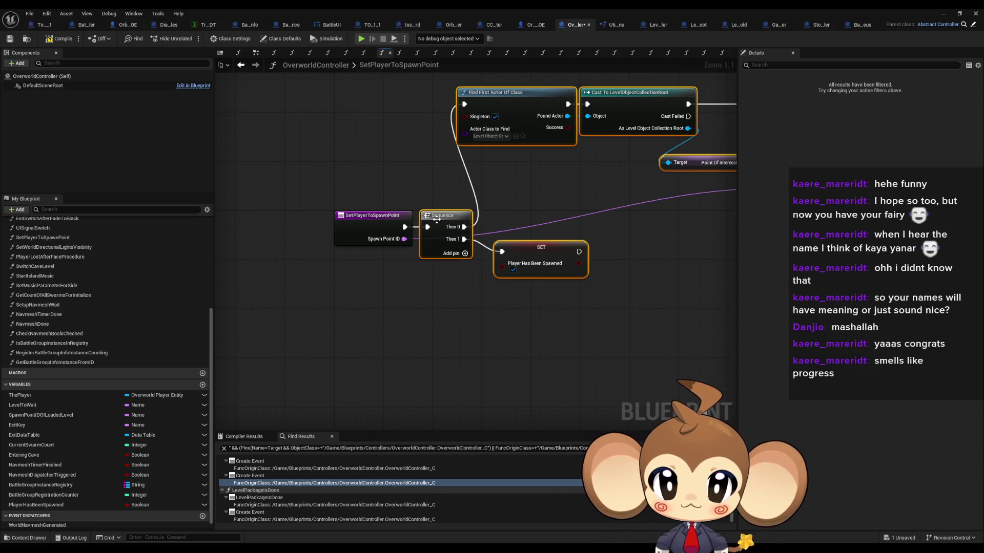
ctrl+click(446, 218)
drag(514, 103, 546, 226)
click(569, 370)
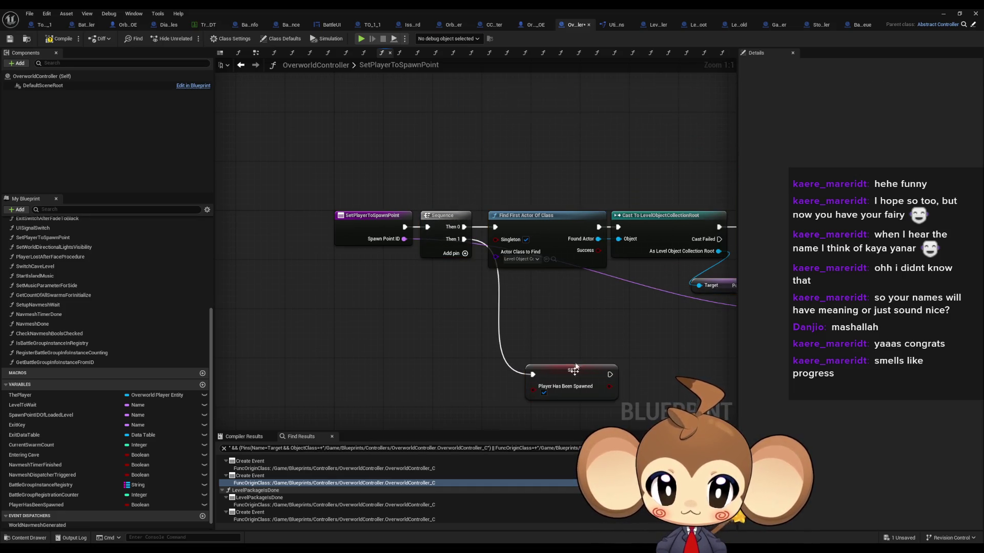
drag(568, 370, 531, 290)
click(516, 339)
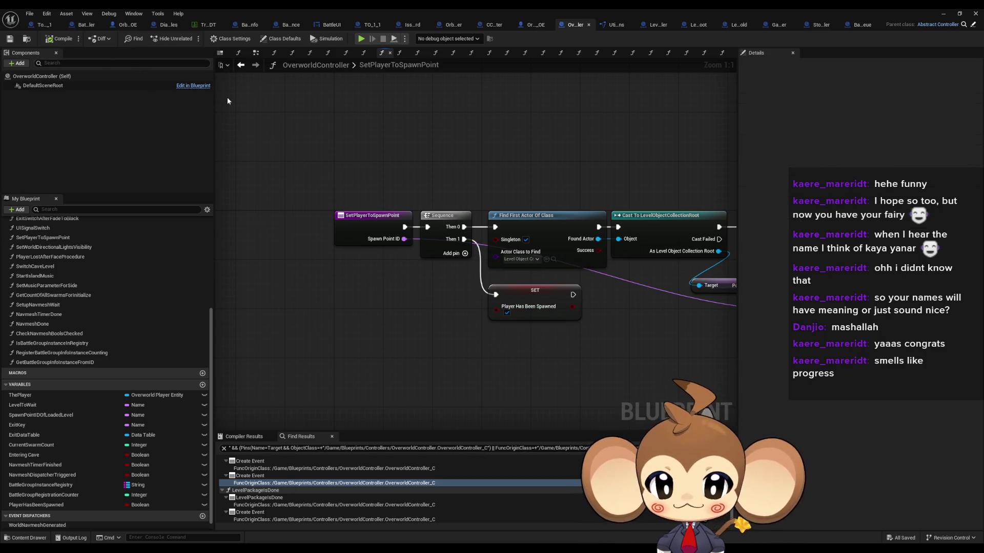
Step: Wire the Current Swarm Count setter into the Branch and rearrange the surrounding nodes
click(241, 65)
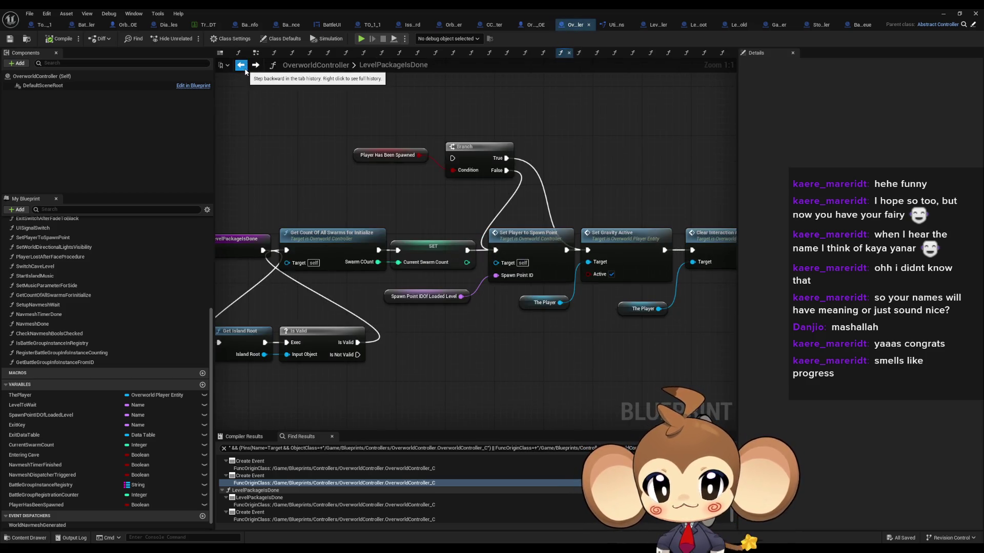
mouse_move(36, 504)
mouse_down()
mouse_move(461, 242)
mouse_move(453, 158)
mouse_move(363, 197)
mouse_up()
mouse_move(727, 359)
mouse_down()
mouse_move(441, 281)
mouse_move(500, 269)
mouse_up()
ctrl+click(314, 329)
ctrl+click(418, 219)
drag(384, 194, 426, 287)
mouse_move(287, 191)
mouse_down()
mouse_move(329, 333)
mouse_move(330, 321)
mouse_up()
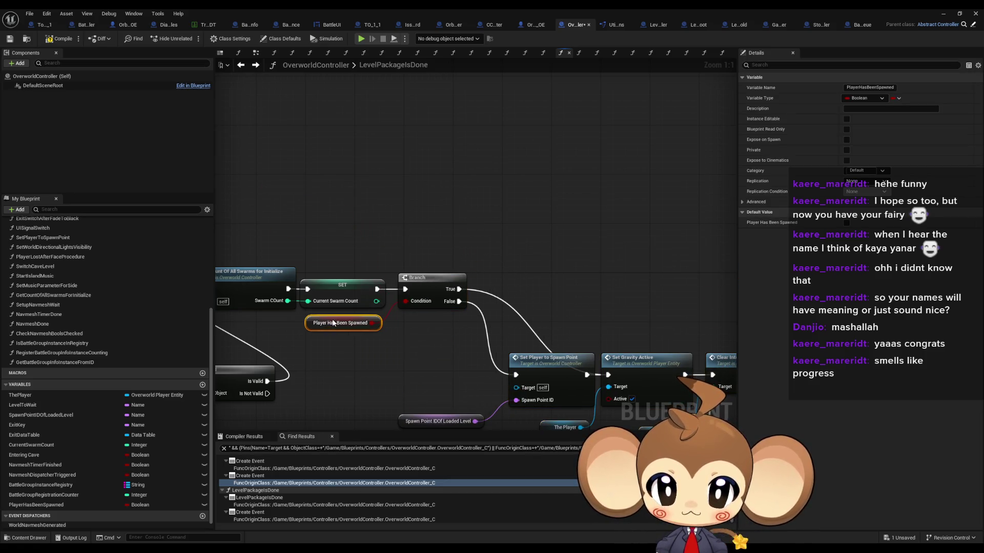
click(353, 317)
drag(269, 315, 386, 380)
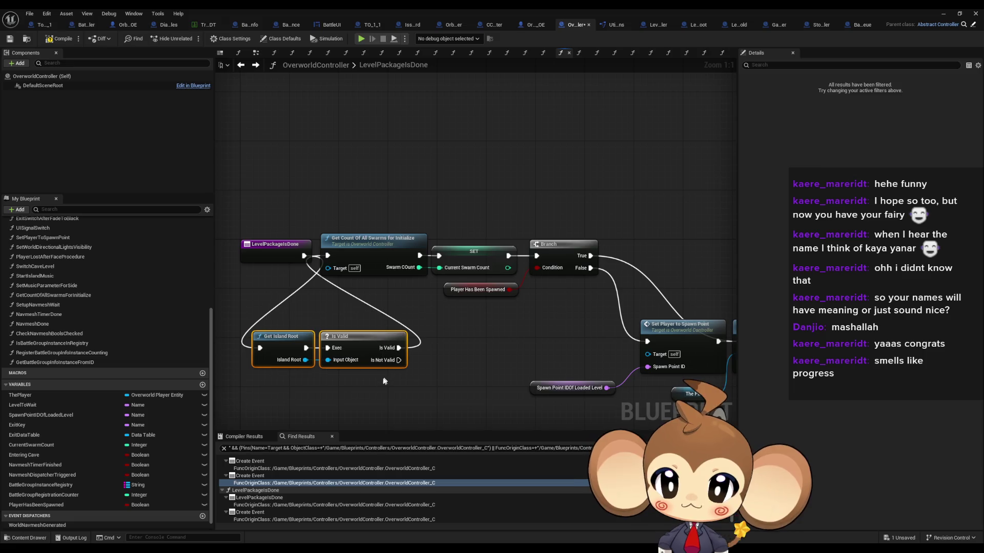
Step: Review the LevelPackagesIsDone chain and SwitchToIsland, then switch to LevelLoadingController's SwitchLevel
drag(515, 346, 398, 258)
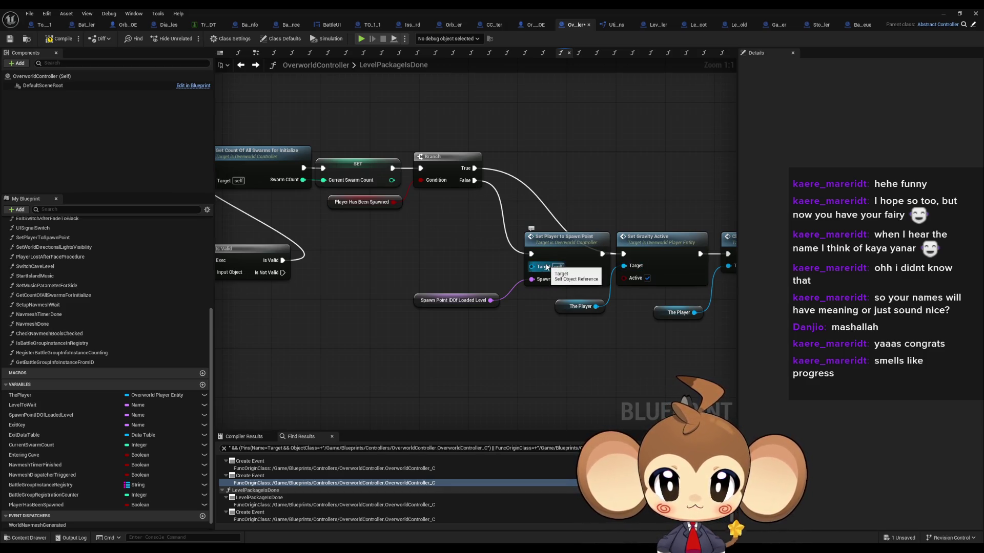
drag(385, 244, 490, 254)
click(424, 219)
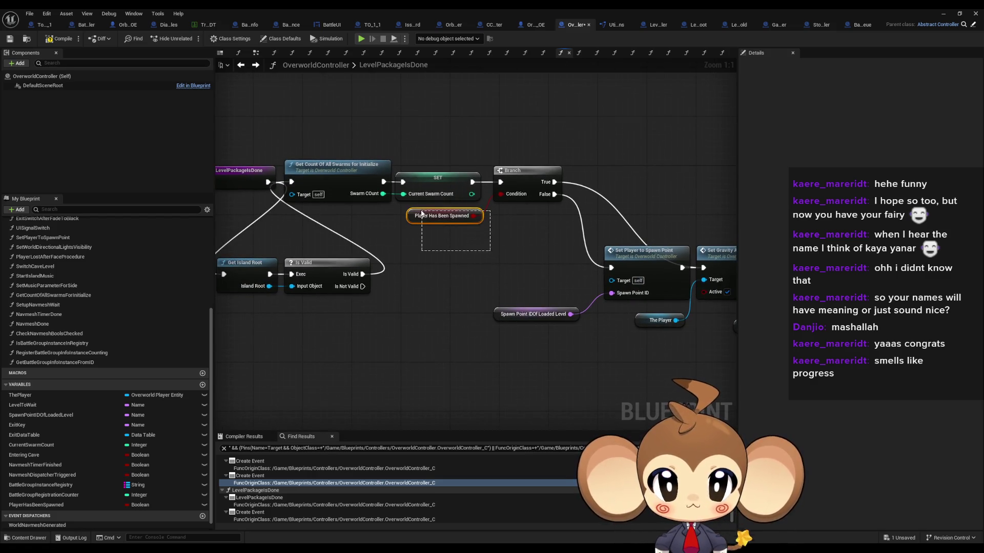
click(501, 279)
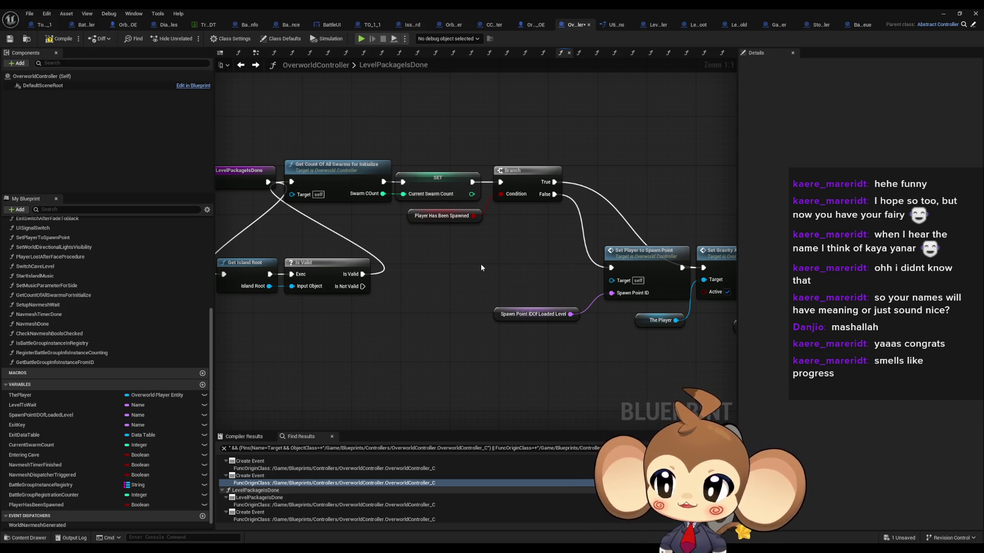
scroll(102, 279, up, 5)
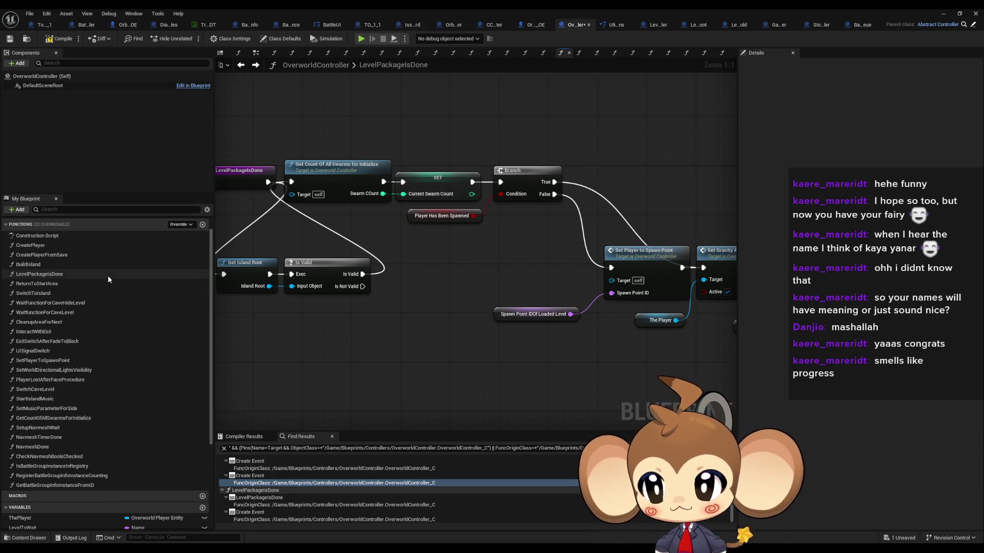
scroll(108, 279, up, 1)
click(66, 314)
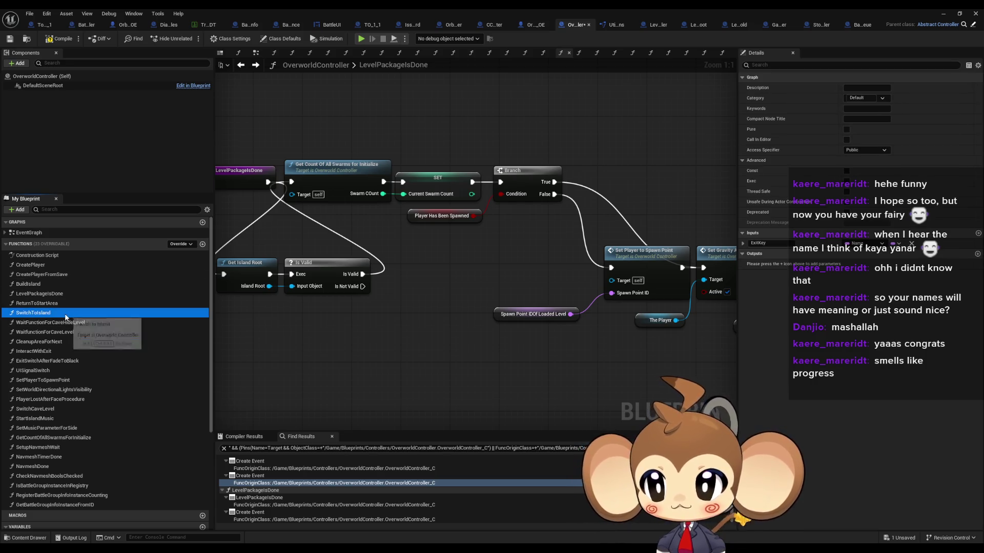
click(659, 26)
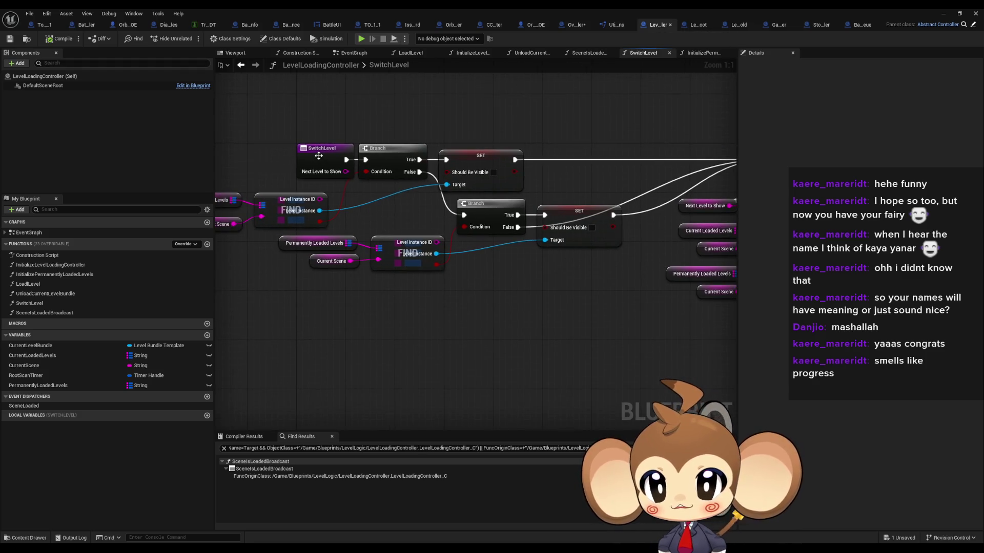
Step: Find all references to SwitchLevel with Find References > By Class Member (All)
click(319, 156)
right_click(319, 157)
mouse_move(346, 237)
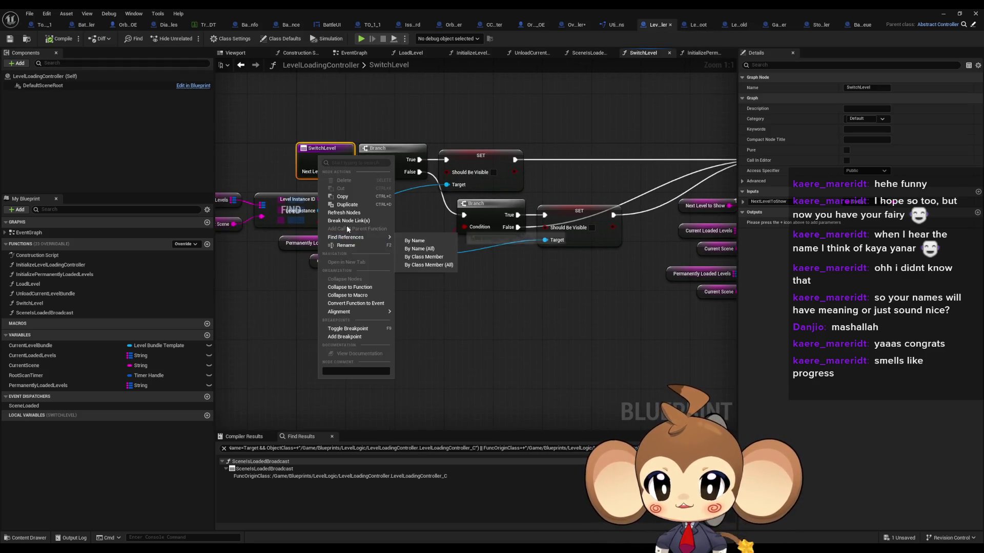
click(428, 265)
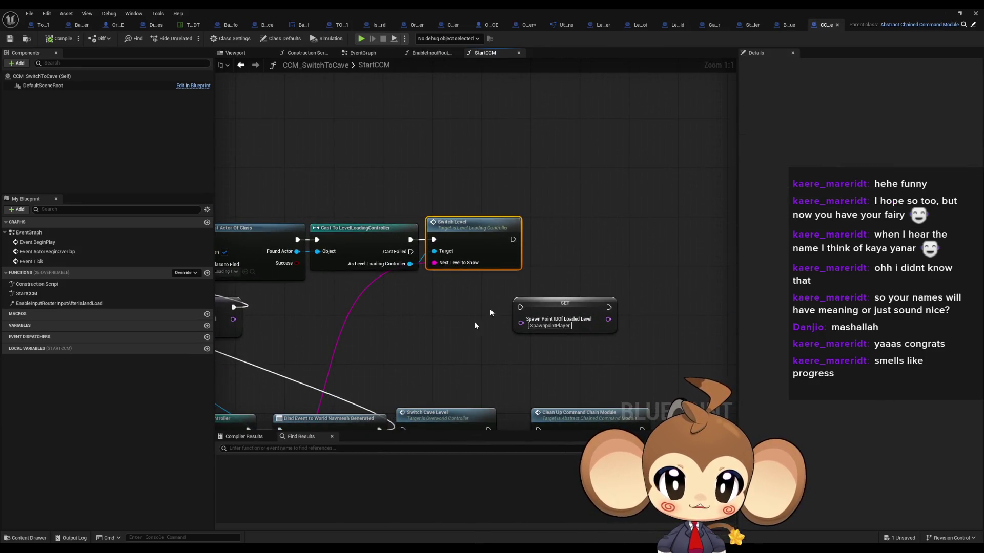
scroll(430, 336, down, 2)
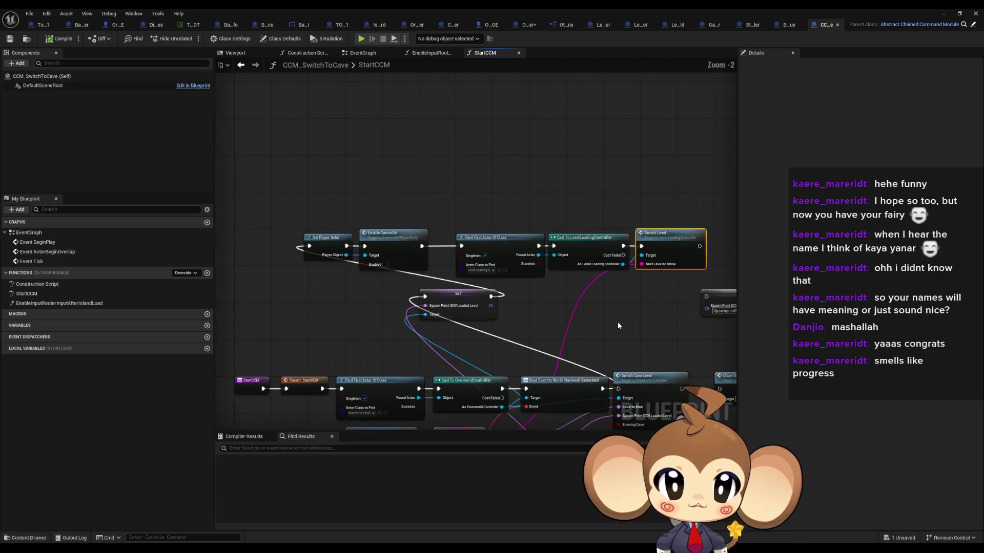
mouse_move(617, 324)
mouse_down()
mouse_move(639, 268)
mouse_move(609, 219)
mouse_move(605, 184)
mouse_up()
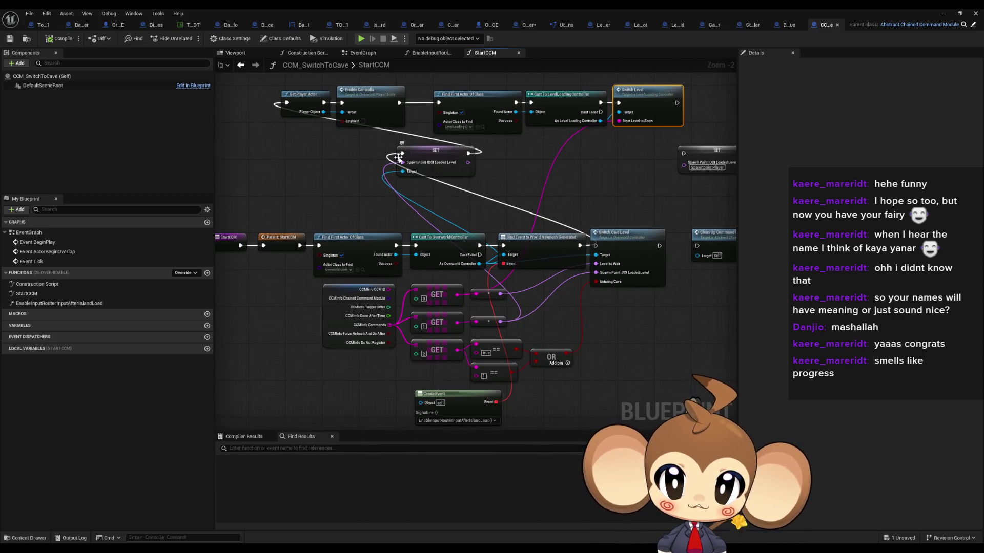
drag(399, 157, 415, 152)
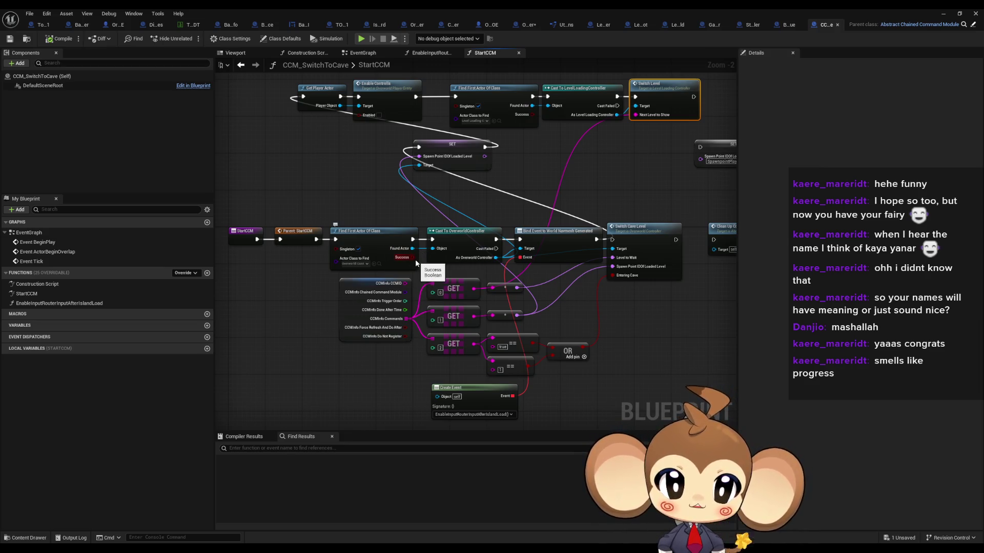
drag(415, 260, 433, 285)
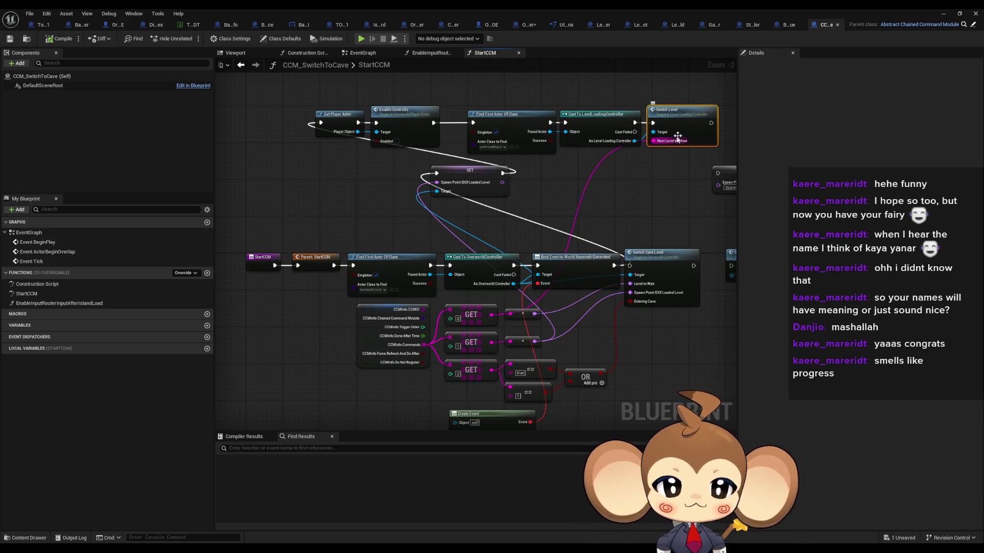
mouse_move(678, 181)
mouse_down()
mouse_move(600, 192)
mouse_move(589, 154)
mouse_move(582, 190)
mouse_up()
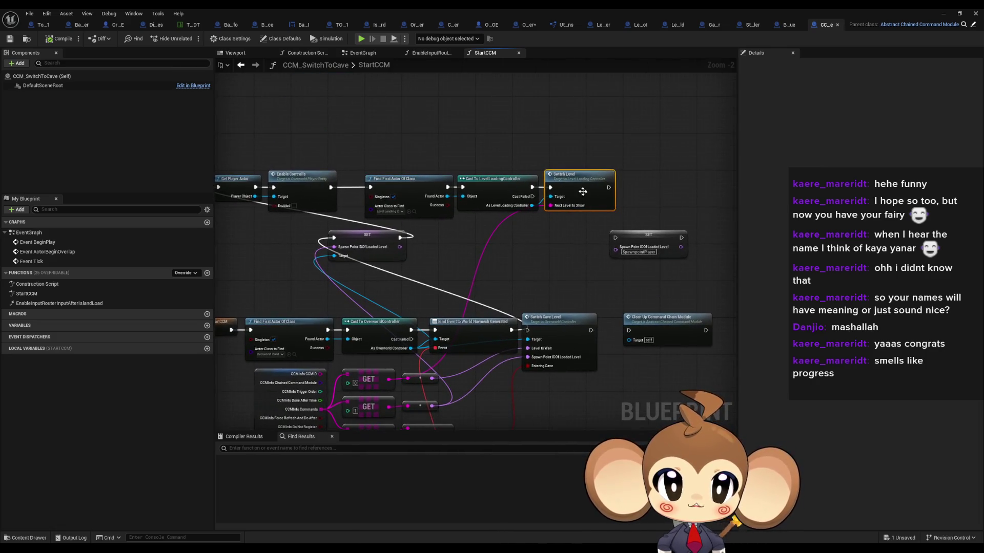
Step: Add a Boolean input named Player Needs to be Spawned to the SwitchLevel entry
double_click(582, 189)
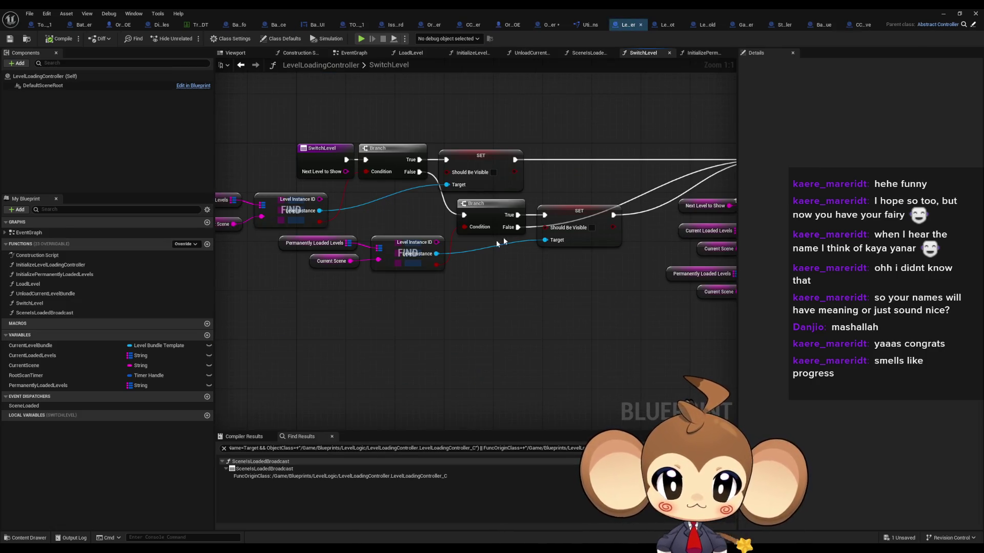
scroll(391, 218, up, 3)
drag(391, 218, 557, 295)
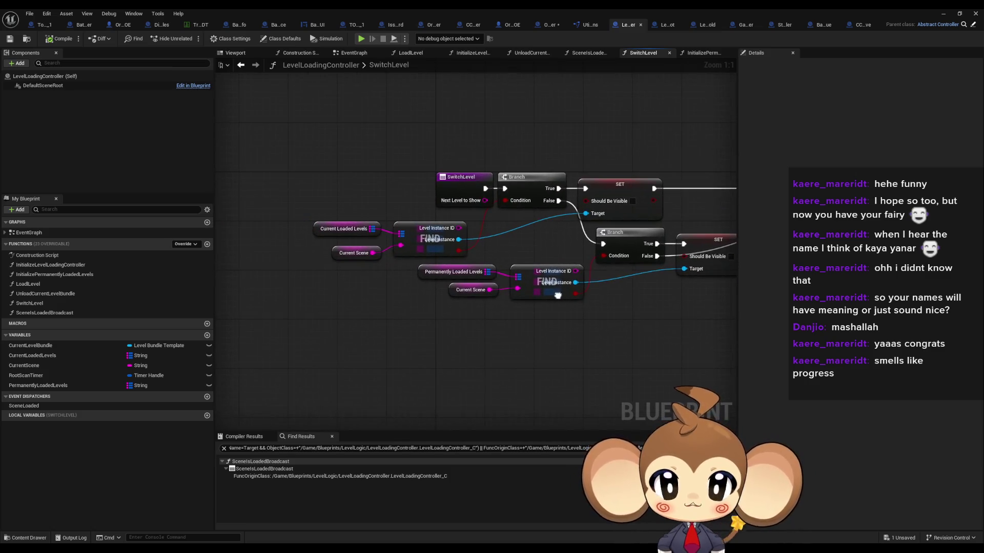
click(456, 183)
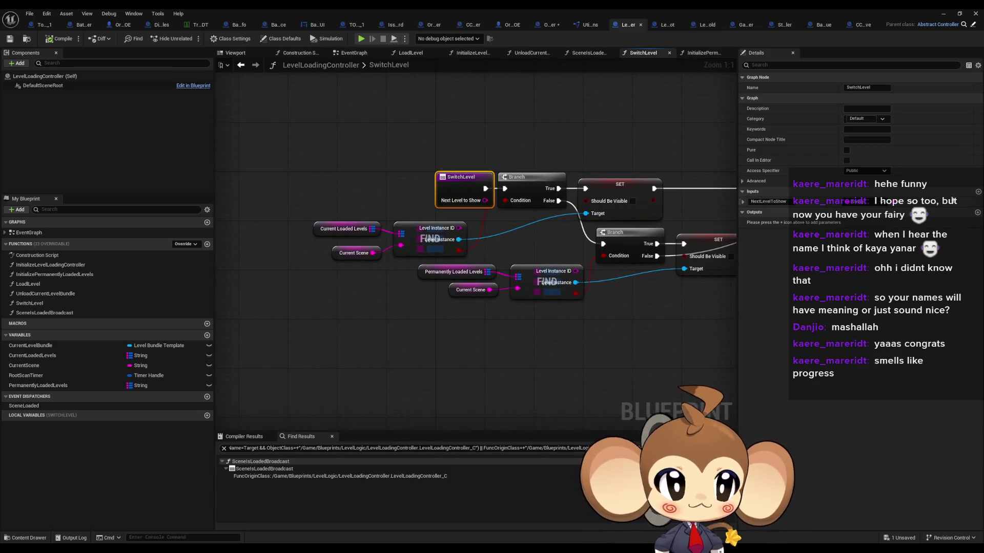
click(979, 192)
click(854, 212)
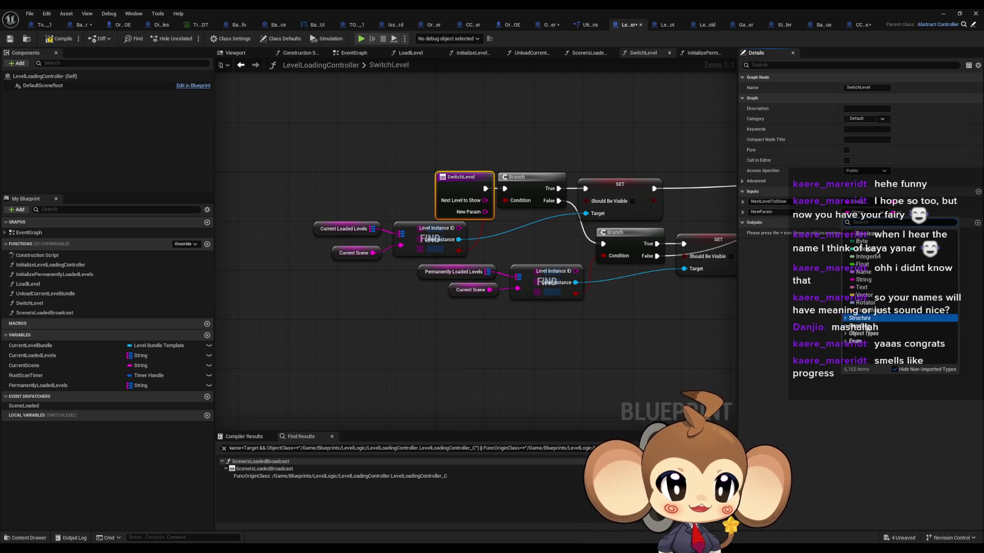
click(866, 234)
click(763, 212)
text(PlayerNeedsToBeSpawned)
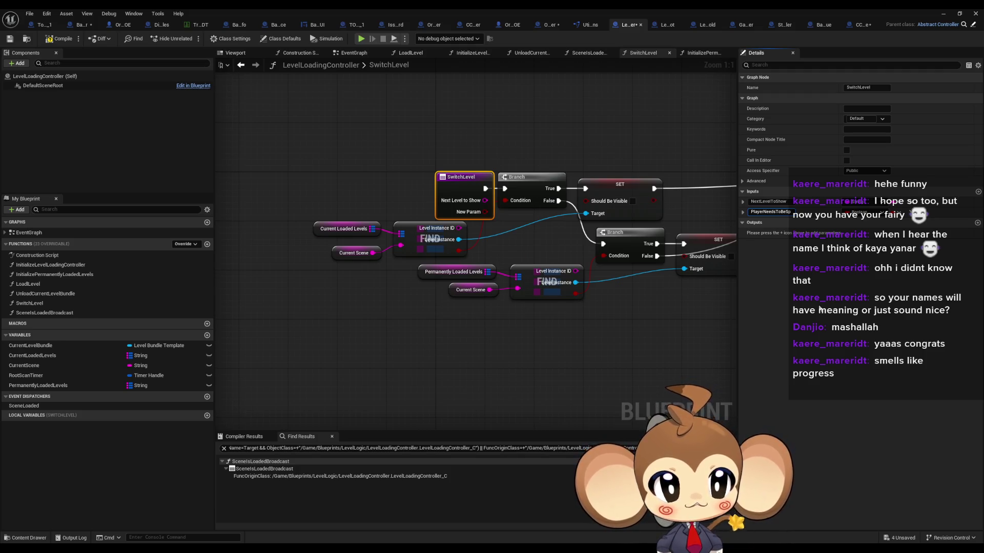
key(Return)
Step: Select all nodes in the SwitchLevel graph and shift them right to make room
scroll(445, 243, down, 5)
key(ctrl+a)
scroll(324, 226, up, 4)
mouse_move(490, 161)
mouse_down()
mouse_move(521, 154)
mouse_move(481, 151)
mouse_move(733, 151)
mouse_move(686, 150)
mouse_up()
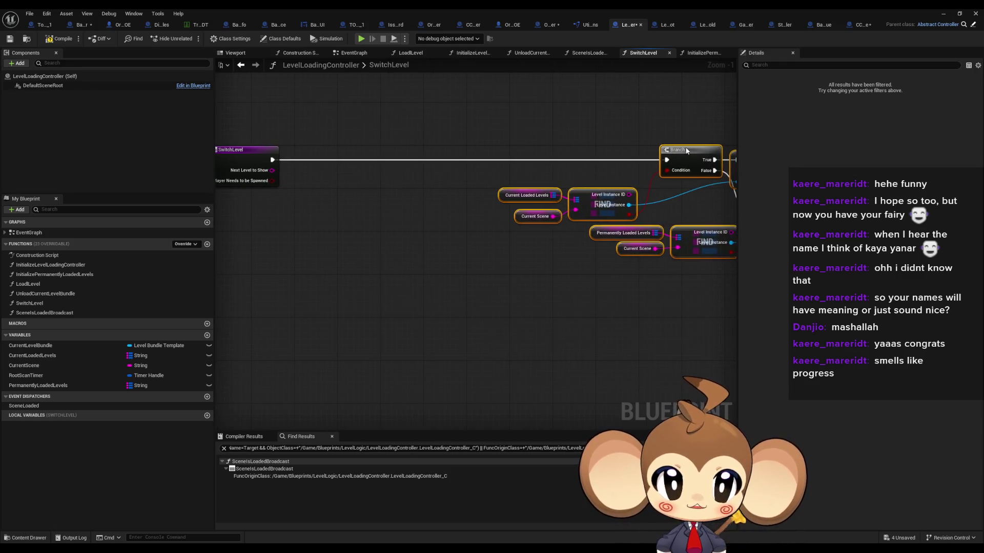
Step: Add a Get Overworld Controller node and a Player Has Been Spawned setter from it
right_click(304, 252)
text(get)
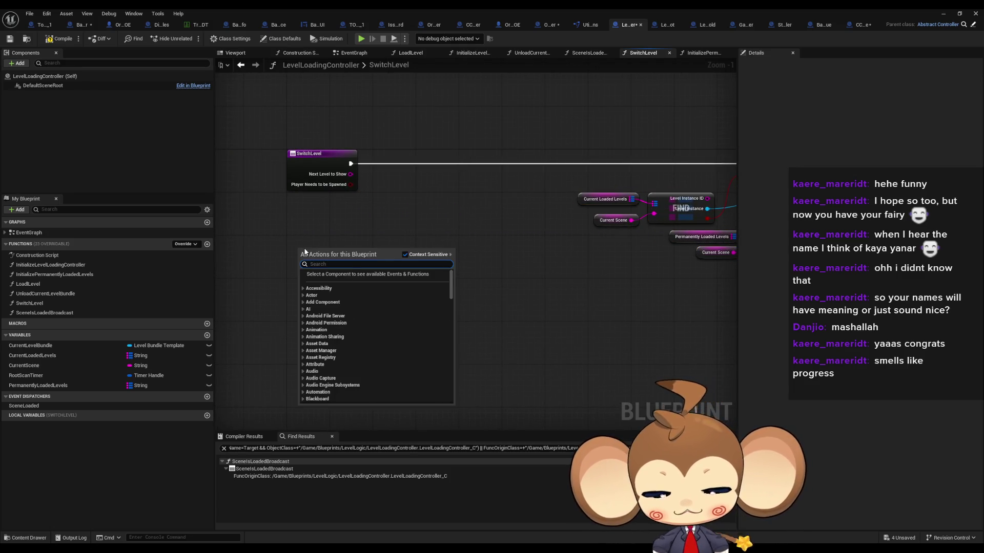
text( cont)
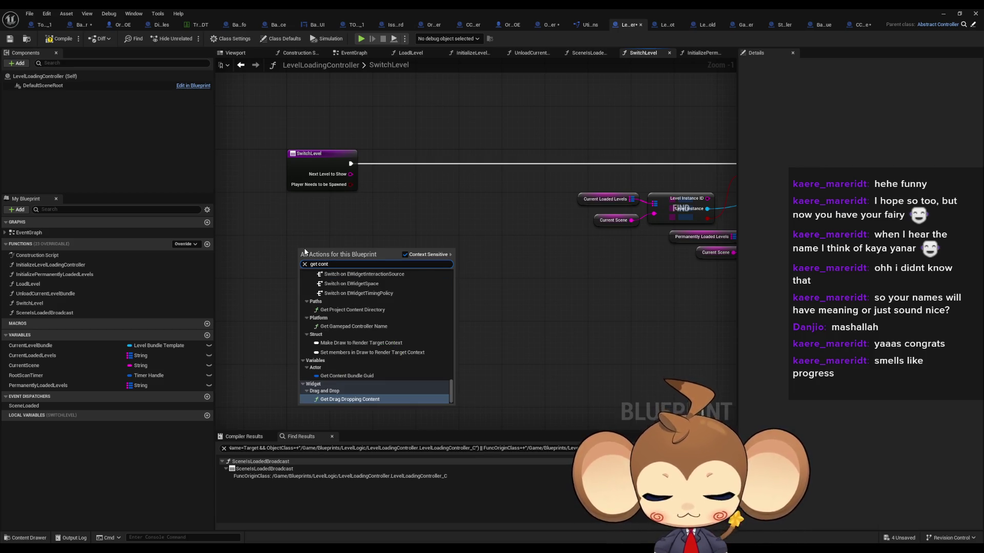
text( ovbe)
key(BackSpace)
key(BackSpace)
text(er)
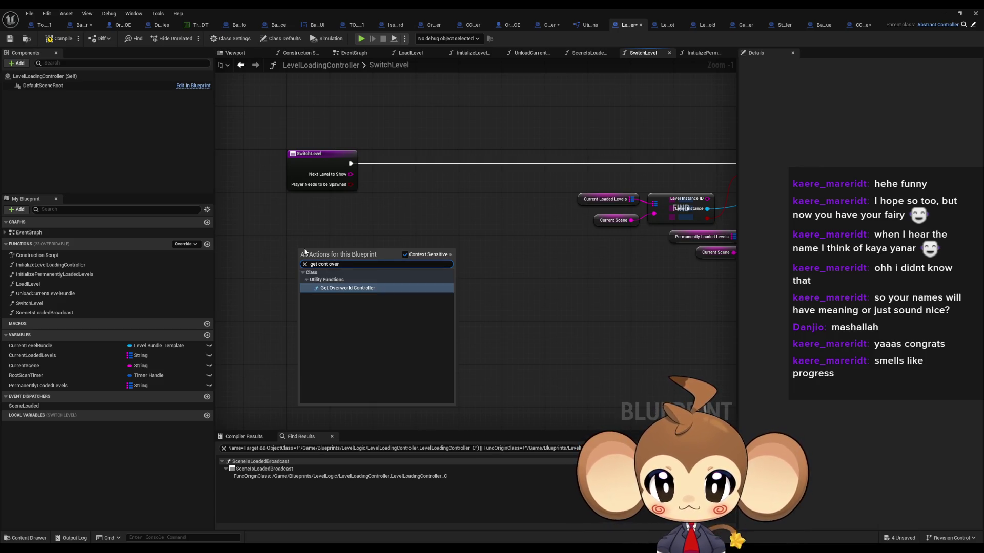
key(Return)
drag(363, 271, 410, 271)
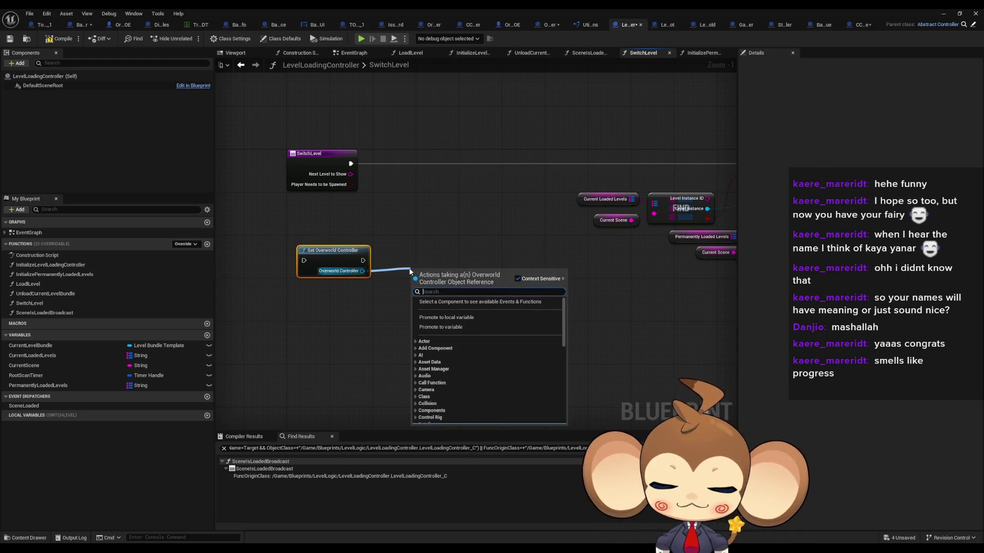
text(set playe)
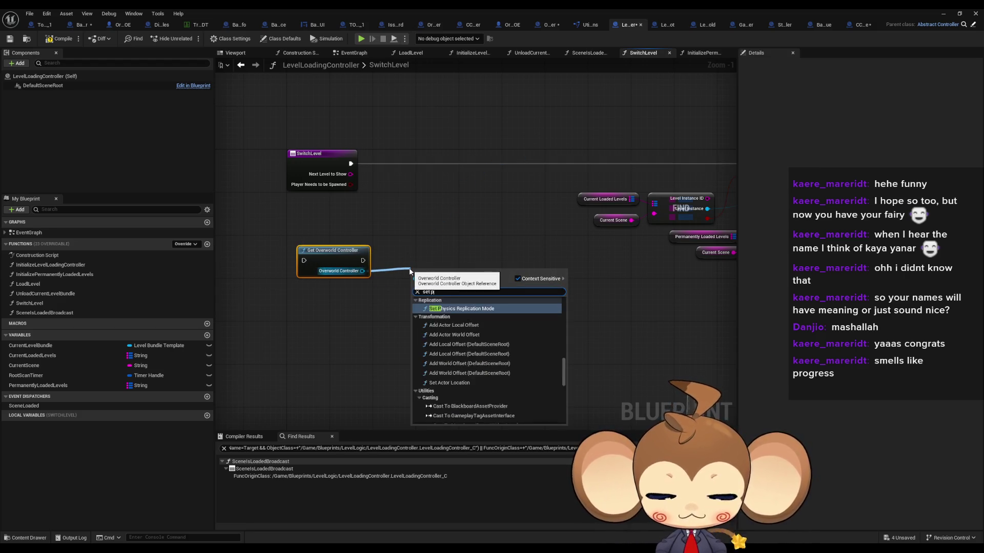
key(Down)
key(Return)
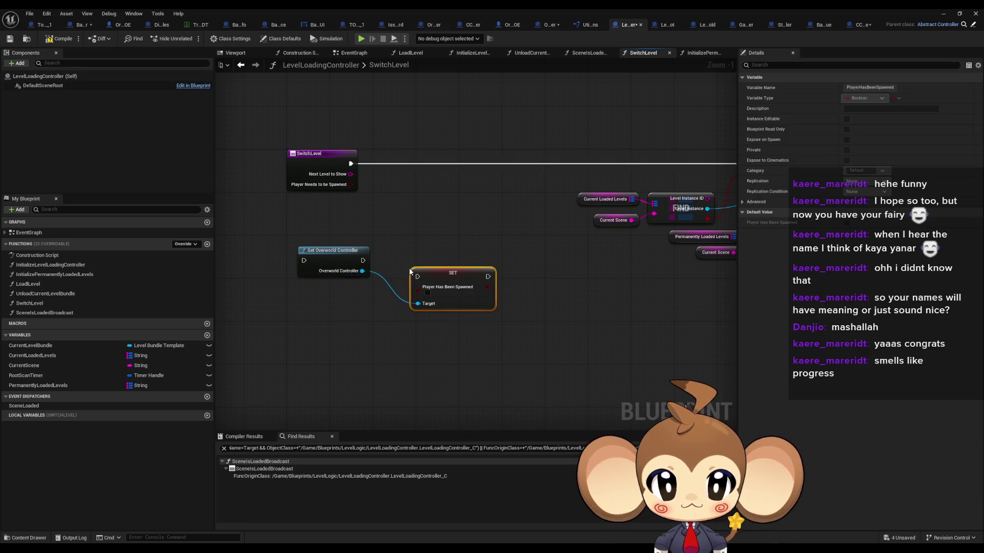
mouse_move(351, 185)
mouse_down()
mouse_move(416, 286)
mouse_move(429, 262)
mouse_move(363, 260)
mouse_up()
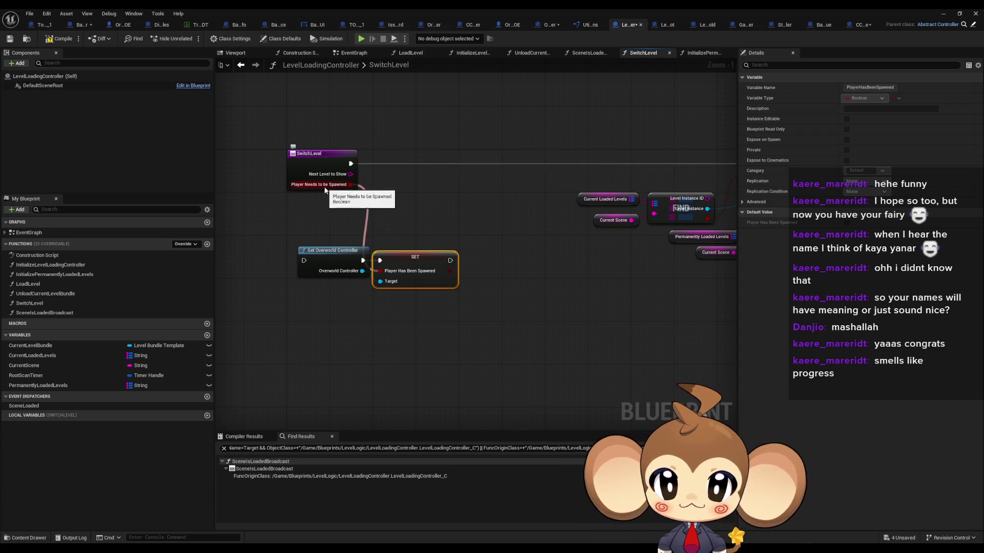
Step: Insert a NOT on Player Needs to be Spawned and wire the setter between entry and Branch
mouse_move(392, 275)
mouse_down()
mouse_move(362, 204)
mouse_move(385, 198)
mouse_up()
text(not)
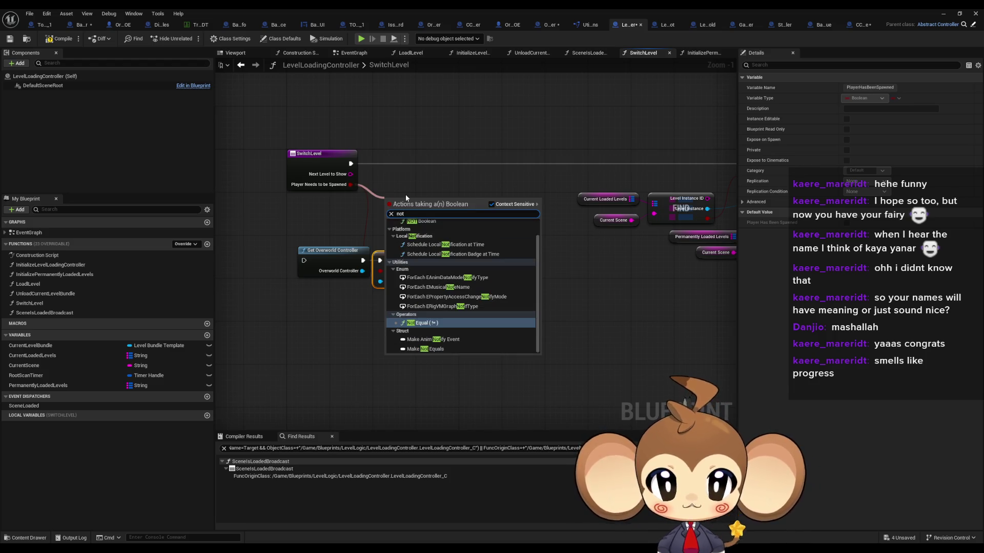
key(Up)
key(Up)
key(Up)
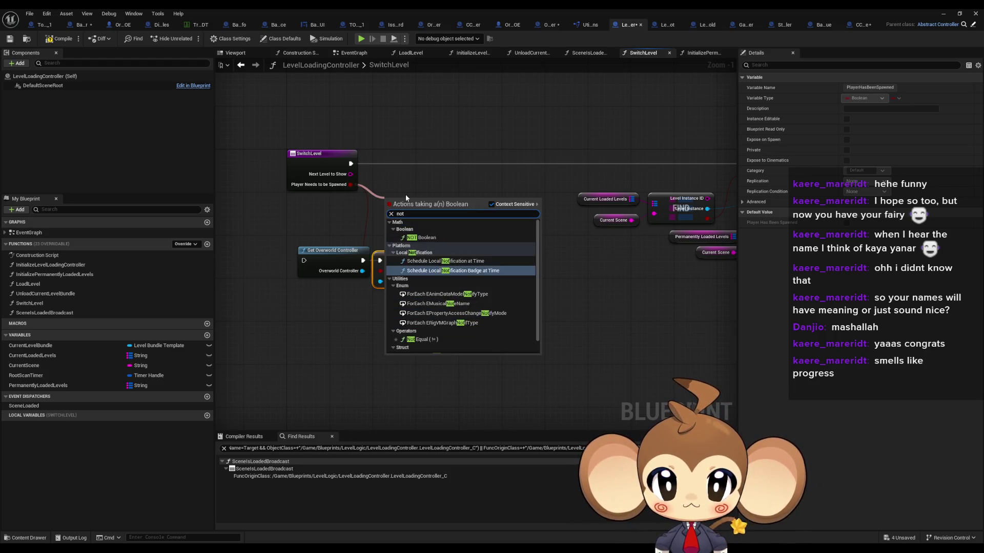
key(Return)
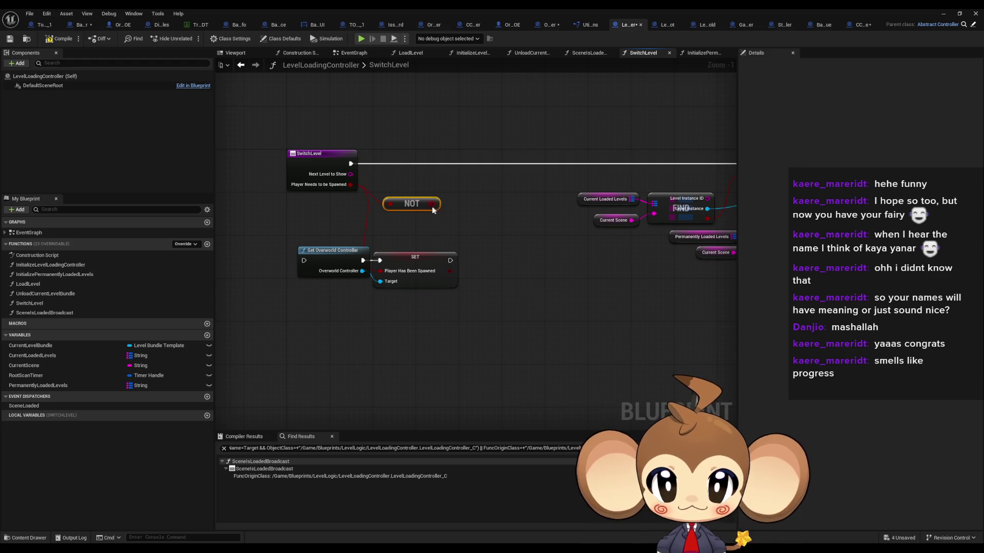
drag(378, 281, 380, 281)
drag(448, 262, 671, 163)
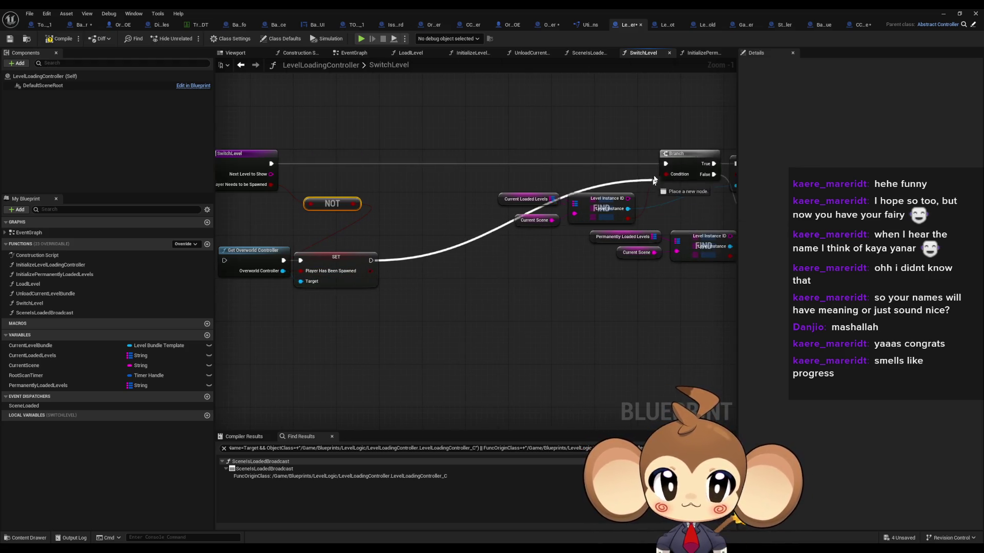
drag(324, 270, 369, 173)
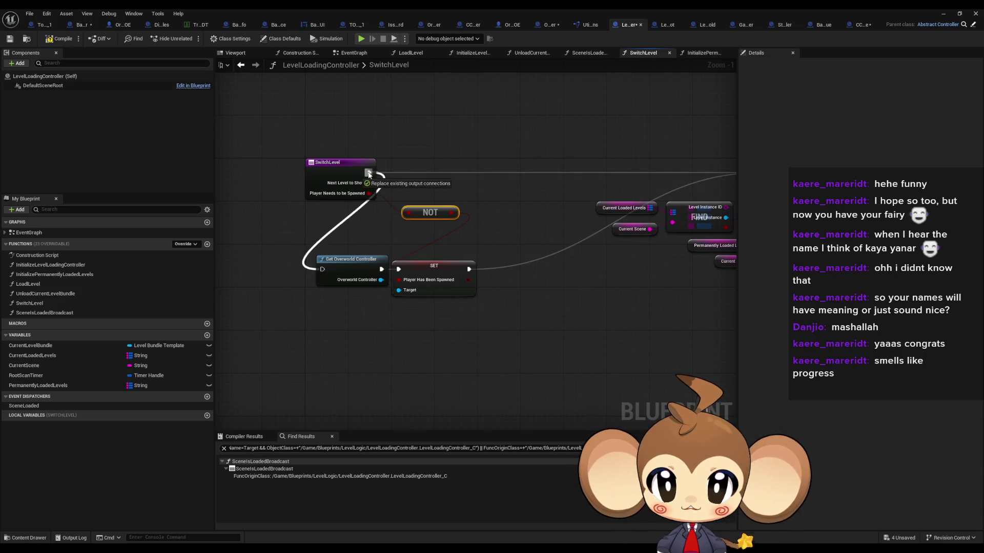
Step: Rearrange the new nodes, Branch and level lookup nodes neatly beside the SwitchLevel entry
drag(307, 249, 482, 303)
drag(443, 273, 519, 178)
scroll(559, 178, down, 3)
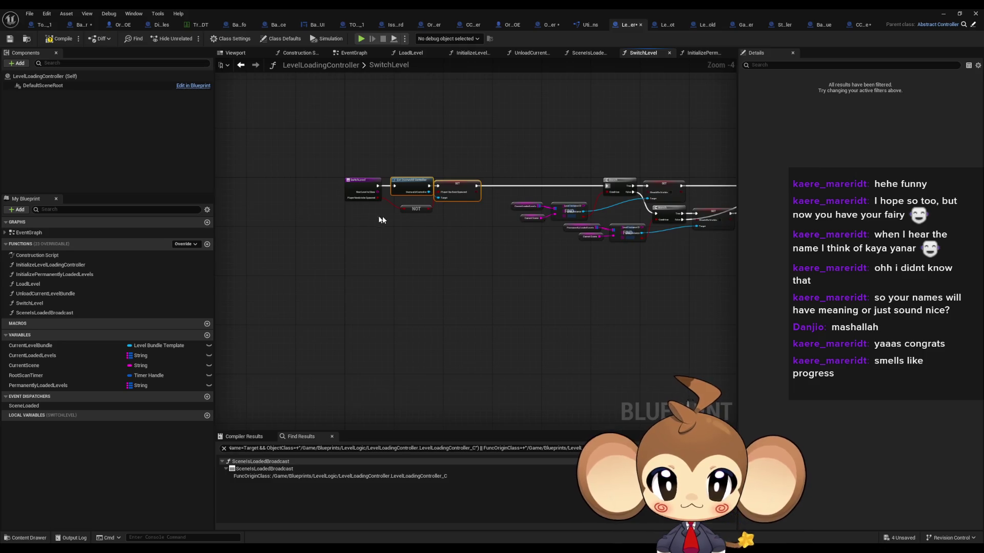
scroll(378, 218, up, 2)
click(411, 193)
scroll(411, 193, down, 2)
scroll(439, 154, down, 2)
scroll(441, 156, up, 2)
scroll(444, 151, down, 2)
scroll(443, 151, up, 2)
mouse_move(429, 149)
mouse_down()
mouse_move(539, 214)
mouse_move(545, 201)
mouse_up()
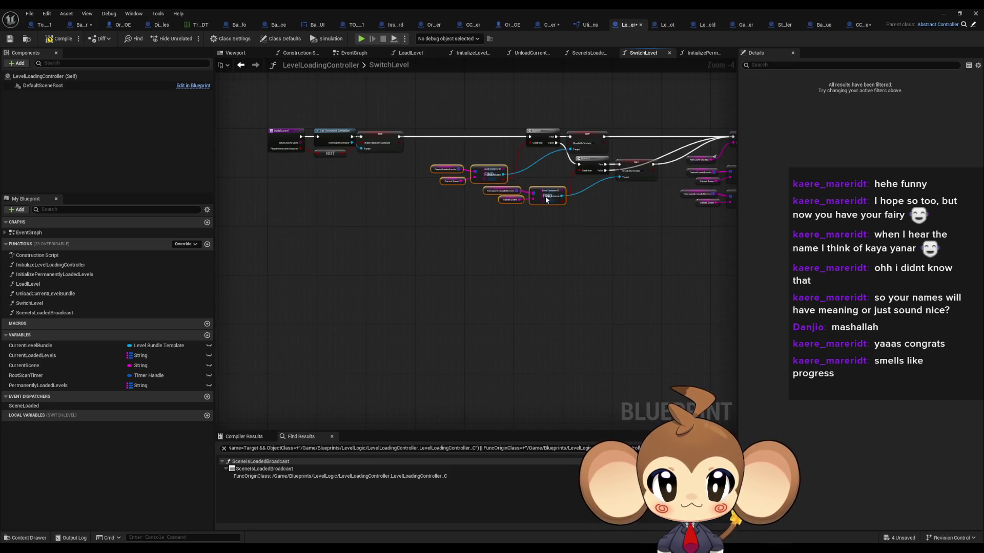
scroll(476, 128, down, 2)
scroll(518, 133, up, 5)
drag(634, 178, 448, 177)
click(430, 121)
drag(430, 121, 512, 124)
drag(450, 177, 455, 179)
click(466, 142)
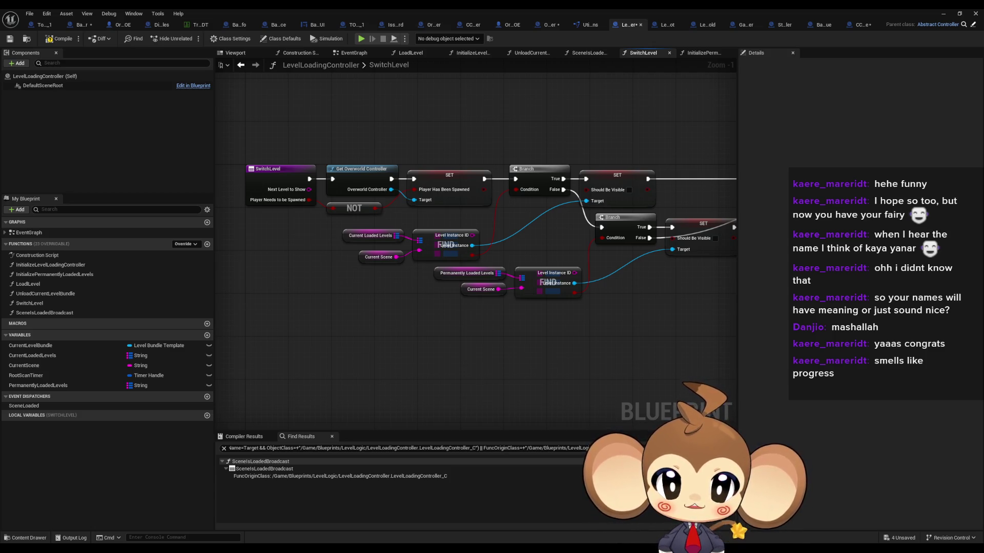
Step: Step through the Switch Level calls and tick Player Needs to be Spawned in SwitchCaveLevel
key(ctrl+Tab)
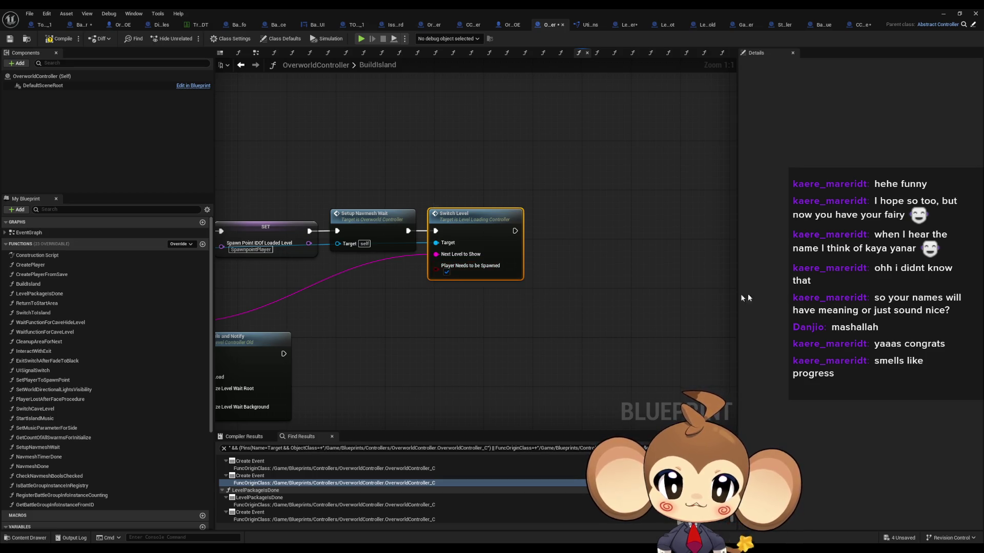
key(ctrl+Tab)
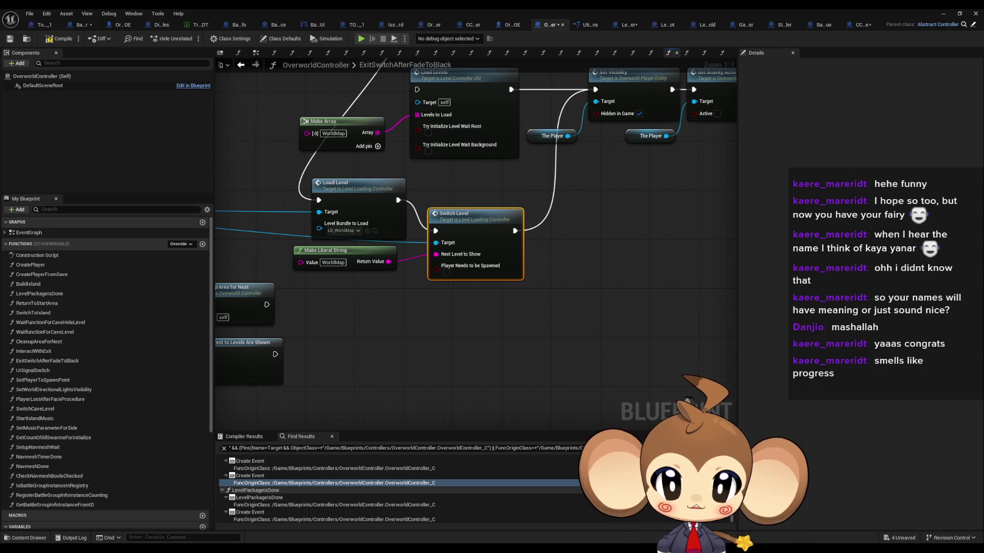
key(alt+Left)
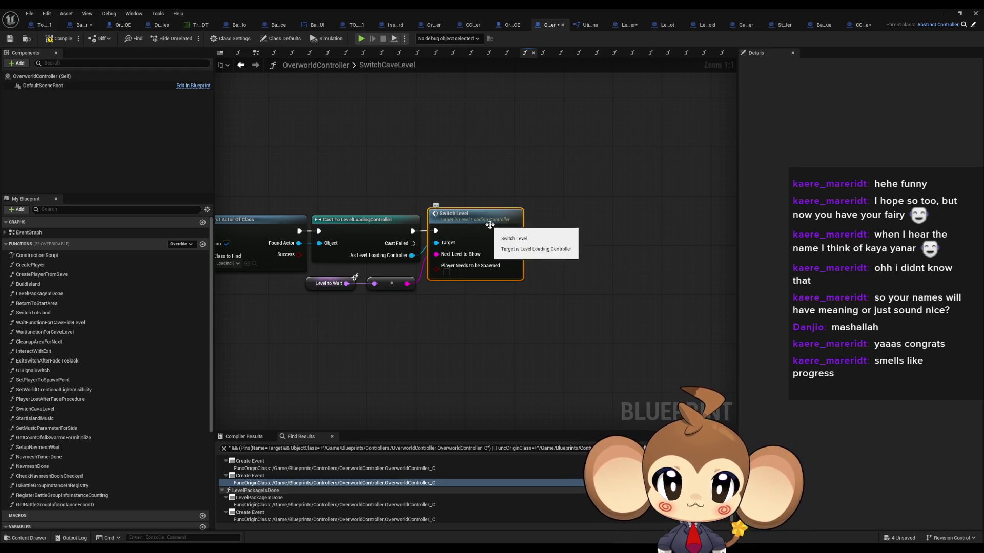
scroll(508, 227, down, 2)
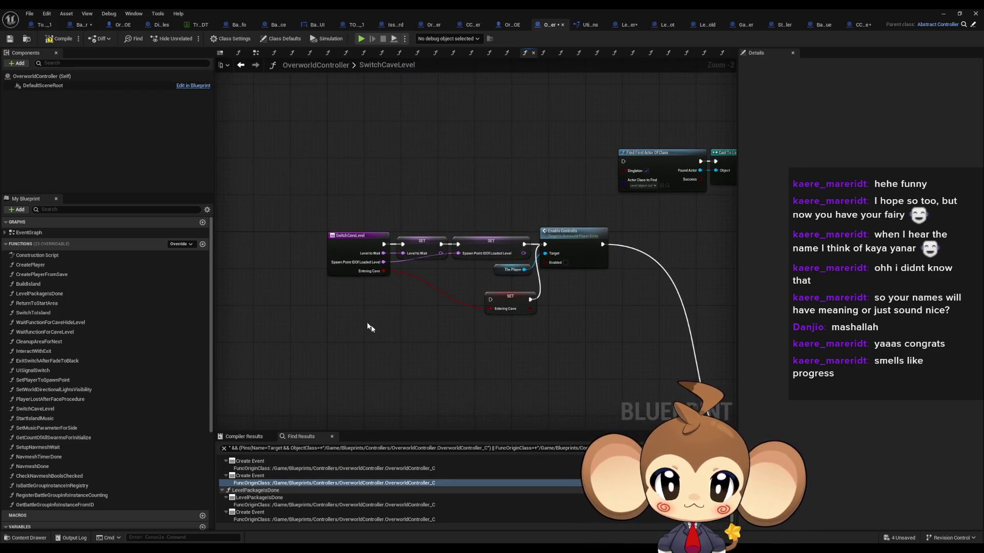
scroll(579, 303, up, 2)
click(573, 305)
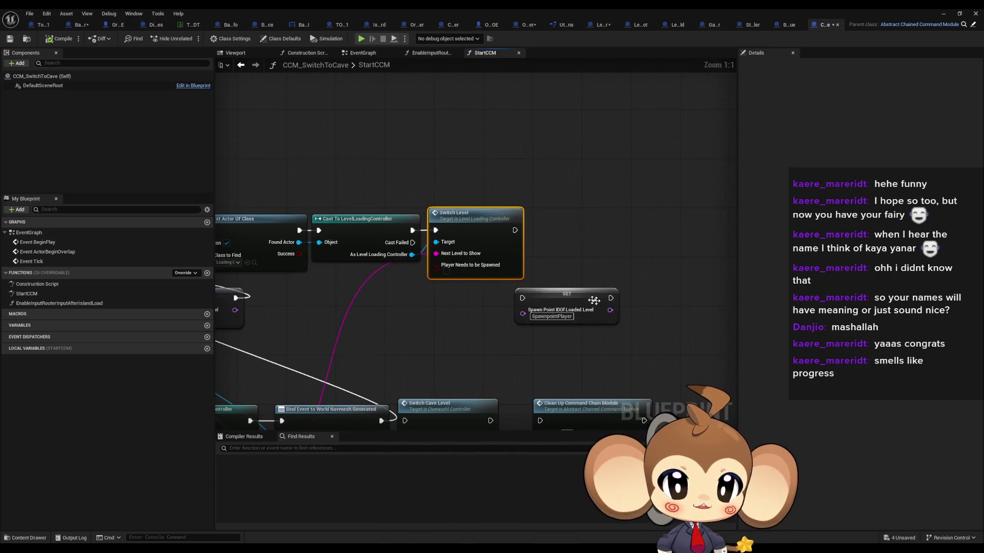
Step: Minimize the Blueprint editor and start a Play-in-Editor session from the level toolbar
mouse_move(451, 276)
mouse_down()
mouse_move(487, 301)
mouse_move(656, 259)
mouse_move(682, 241)
mouse_up()
mouse_move(519, 139)
mouse_down()
mouse_move(363, 48)
mouse_move(320, 93)
mouse_up()
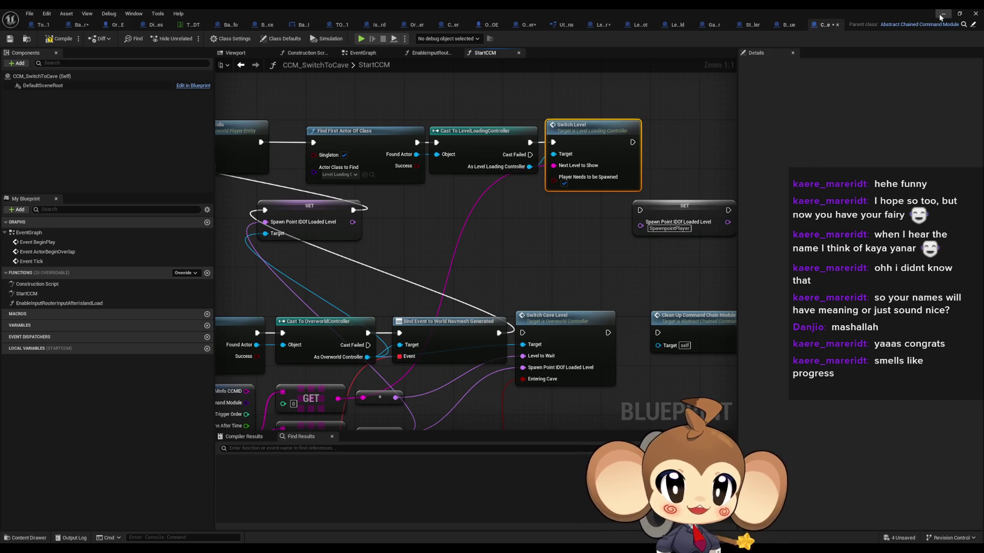
click(943, 14)
click(190, 39)
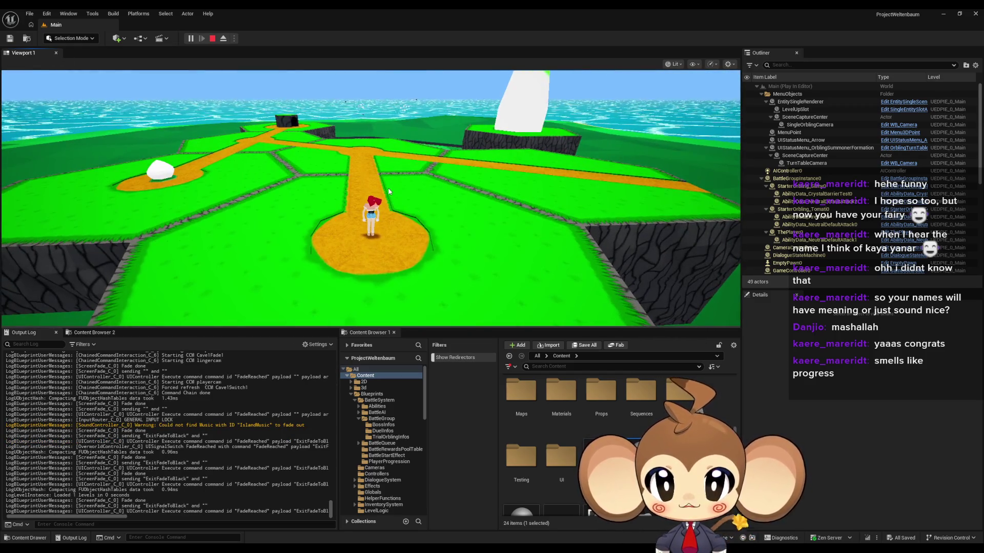
Step: Walk the character in the running play-test along the path toward the island
click(388, 192)
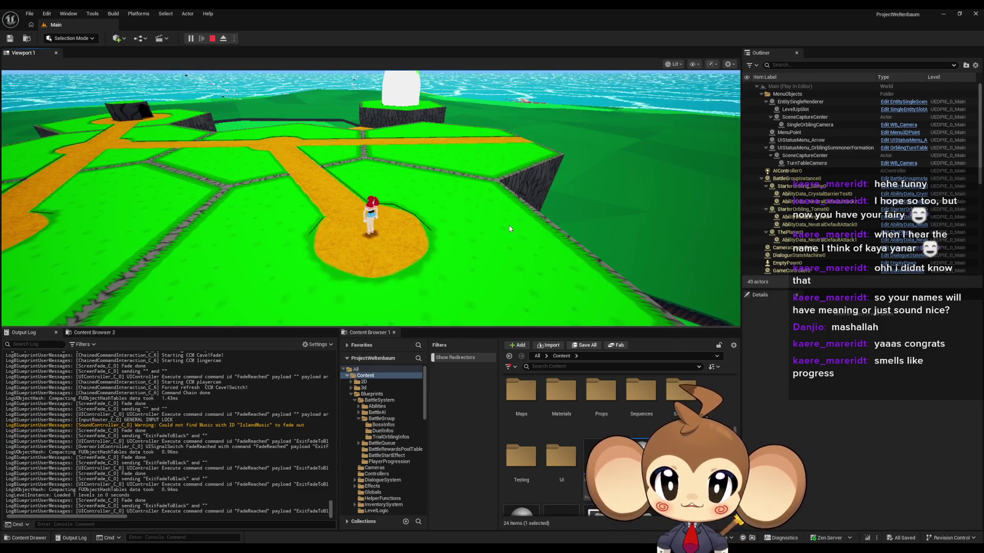
click(589, 238)
key(w)
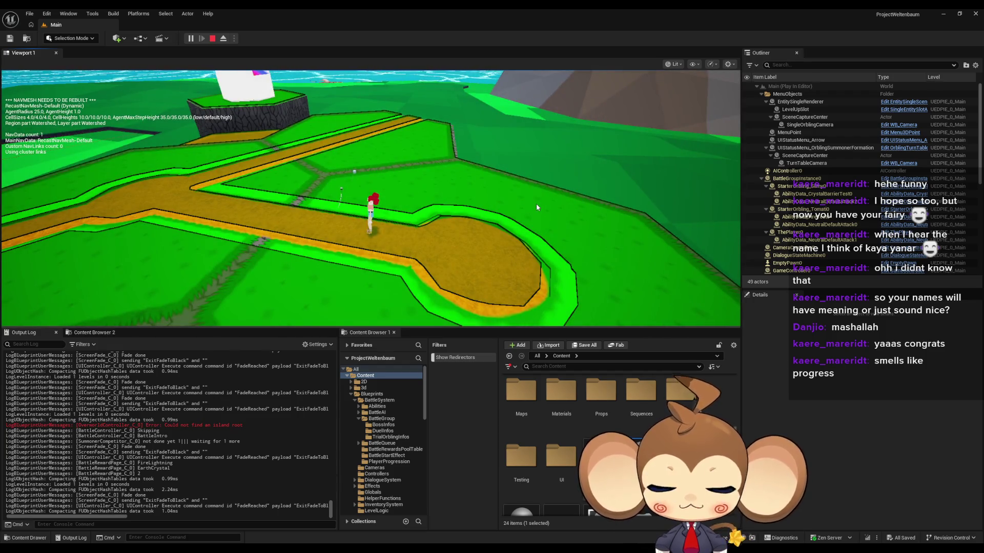
click(508, 268)
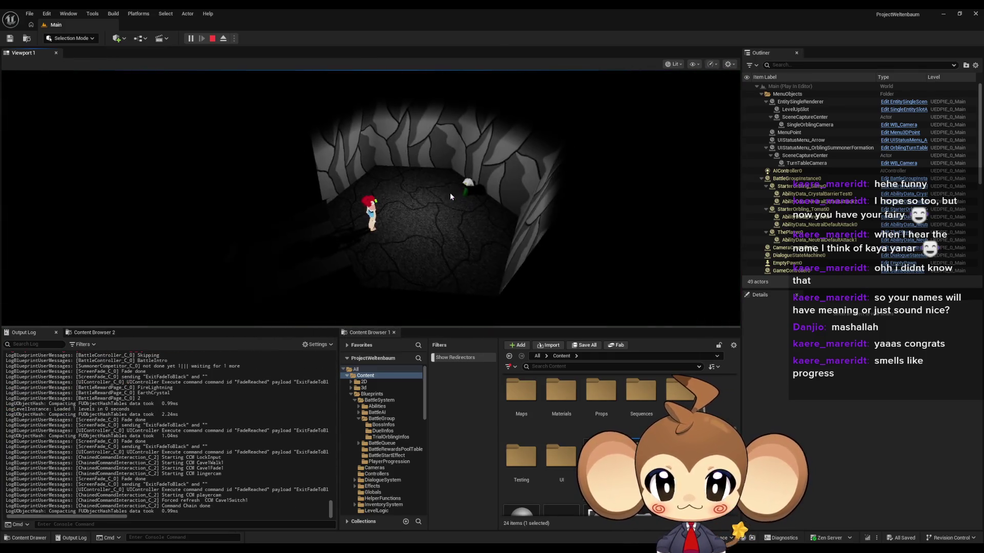
Step: Enter the cave and dismiss Tomati's dialogue line
click(467, 203)
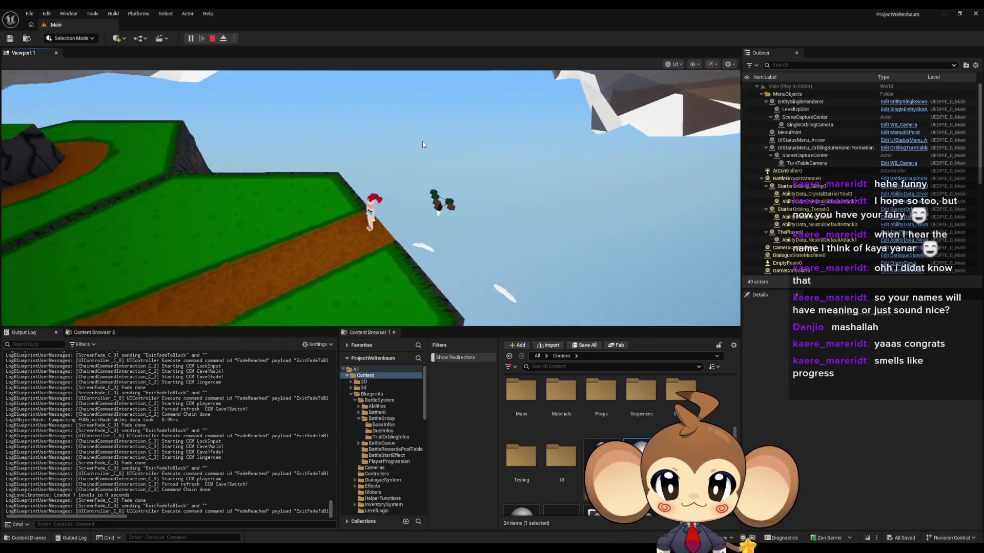
click(422, 145)
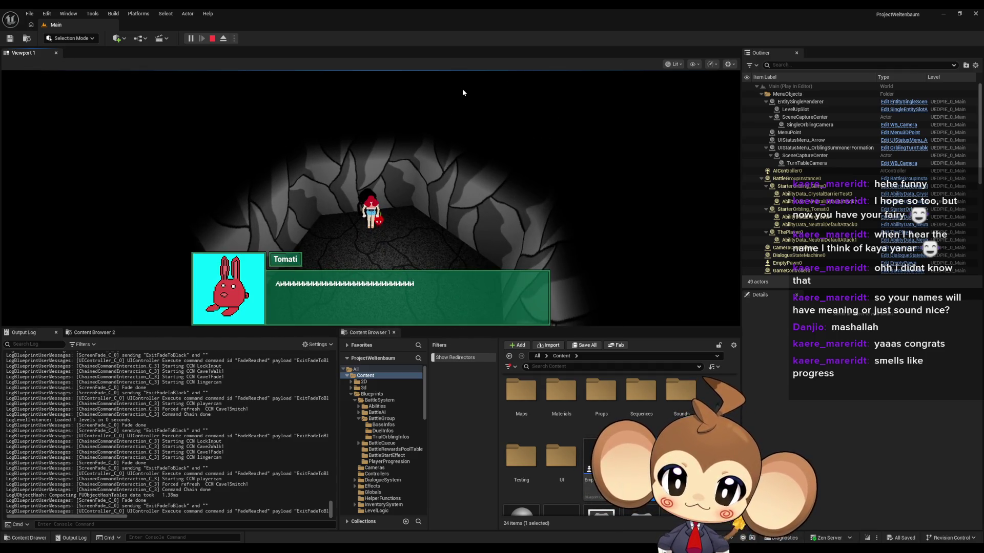
key(space)
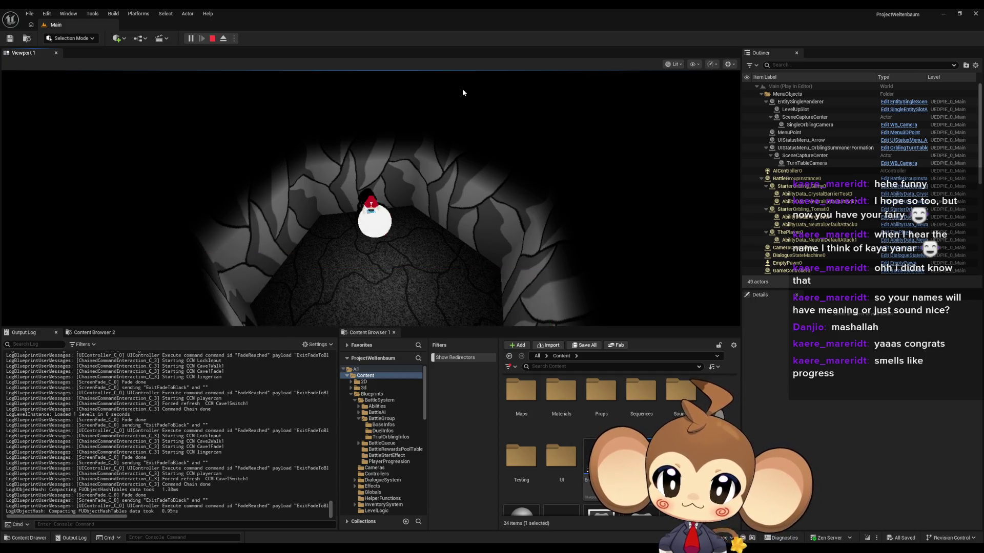
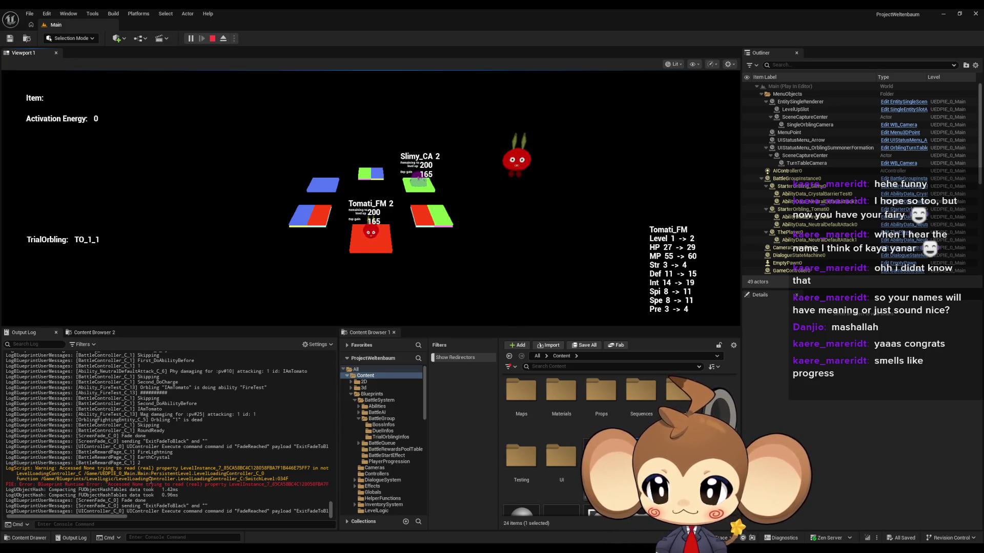
Step: Resume the running game past the level-up results screen, then stop the play session
drag(98, 518, 173, 513)
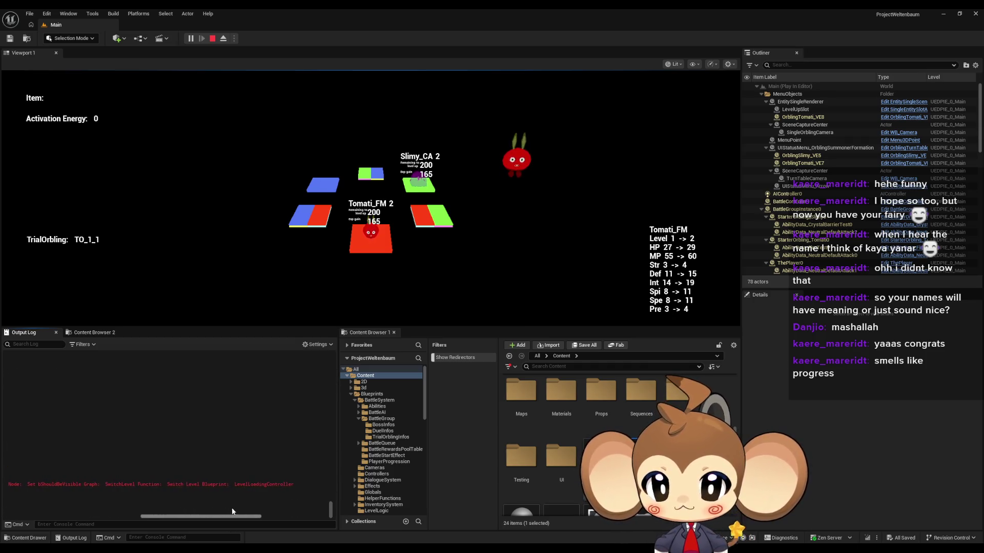
drag(206, 512, 80, 513)
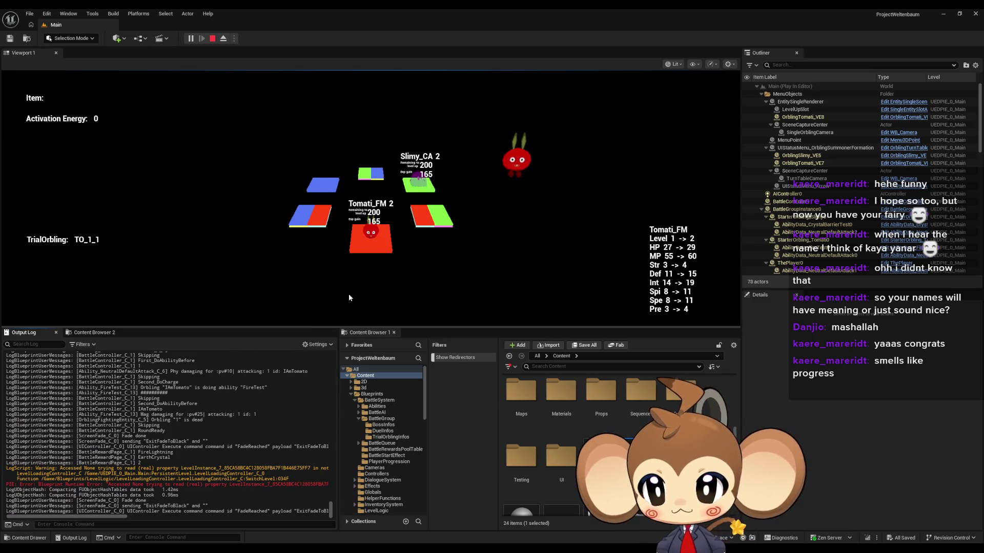
click(325, 297)
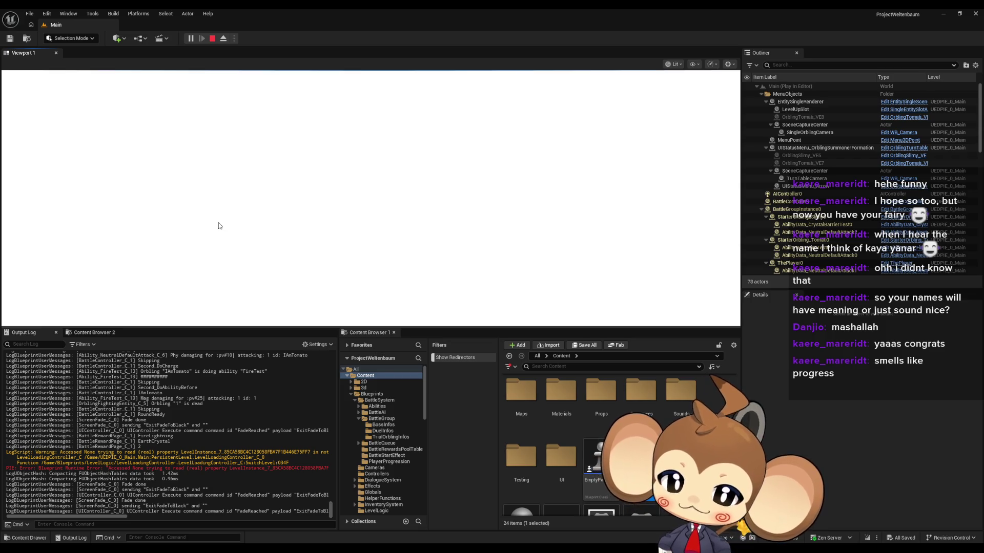
click(212, 39)
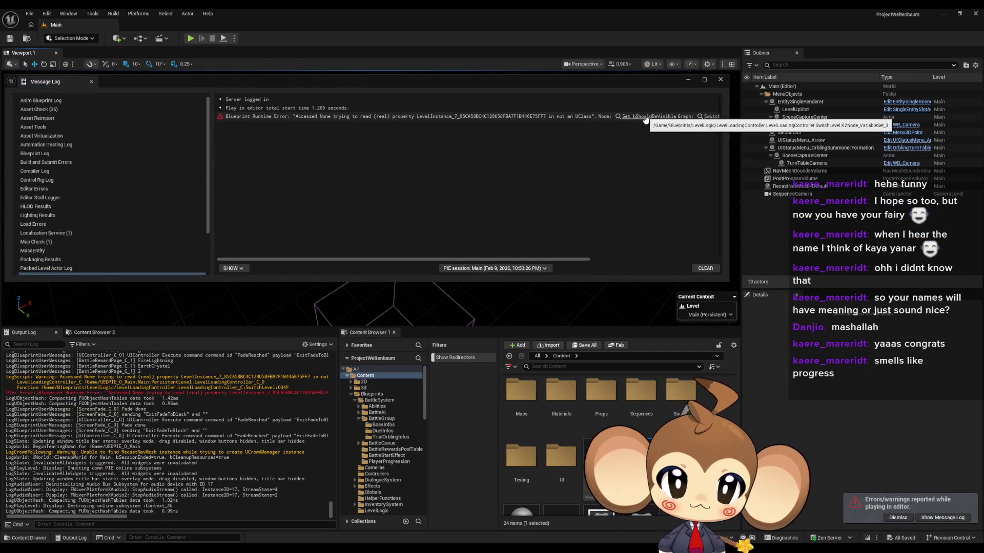
Step: Trace the Accessed None error to Set bShouldBeVisible and inspect its Current Scene, FIND and Permanently Loaded Levels inputs
click(644, 116)
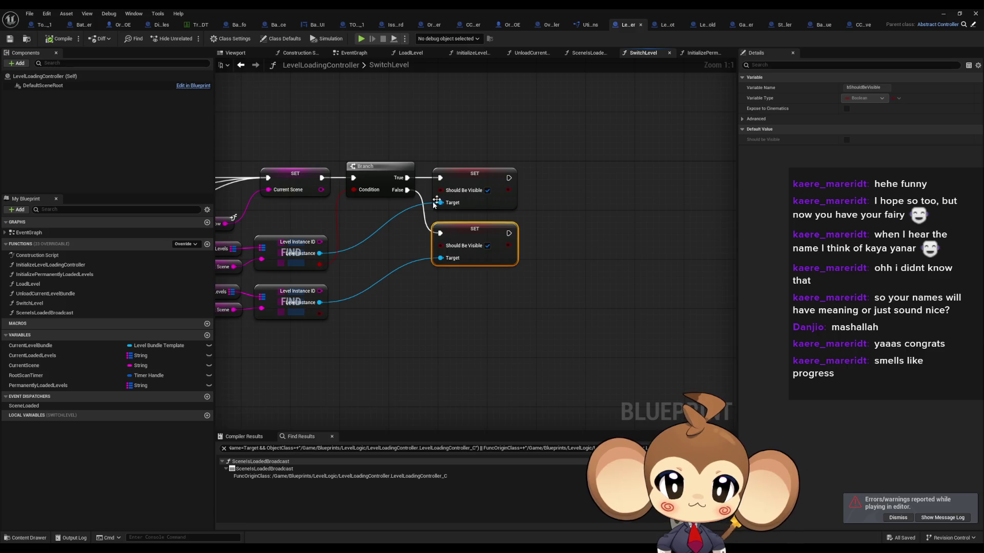
drag(427, 239, 621, 279)
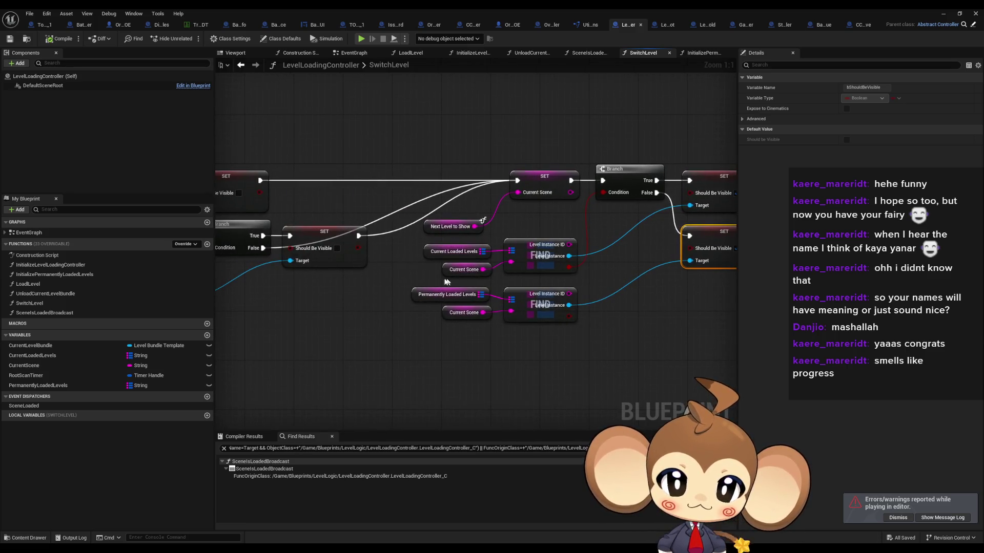
mouse_move(463, 279)
mouse_down()
mouse_move(470, 295)
mouse_move(428, 295)
mouse_up()
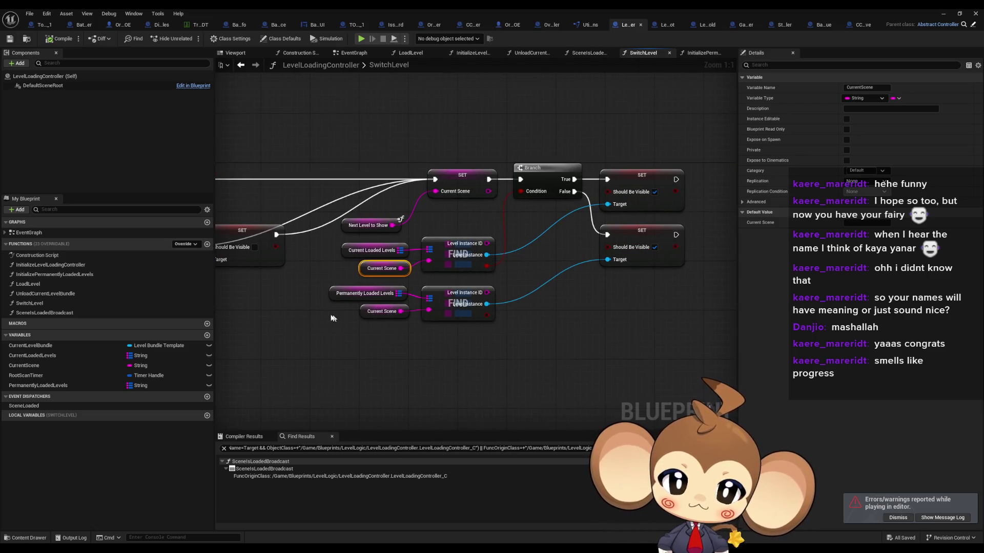
drag(501, 342, 493, 357)
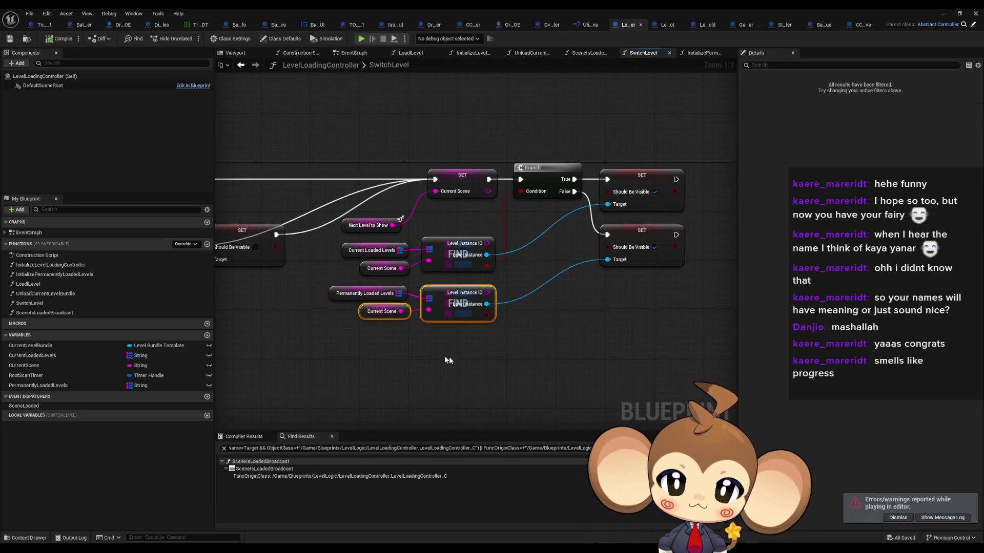
drag(299, 283, 334, 313)
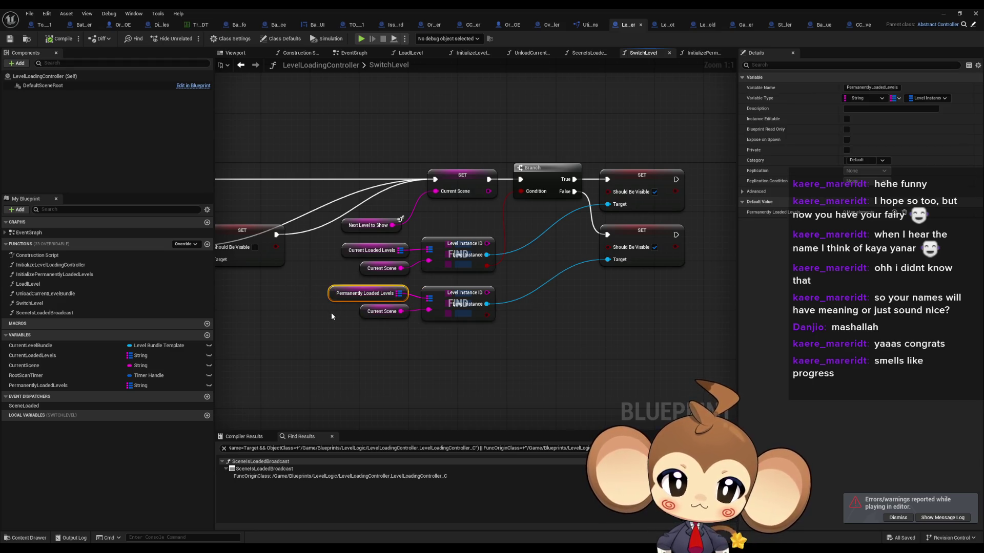
drag(338, 266, 400, 282)
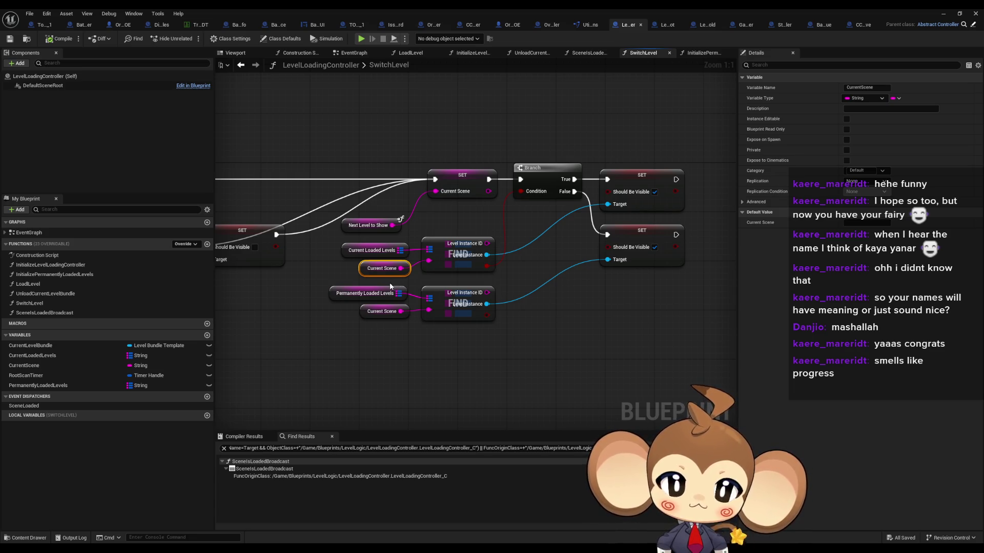
mouse_move(386, 287)
mouse_down()
mouse_move(631, 286)
mouse_move(621, 287)
mouse_up()
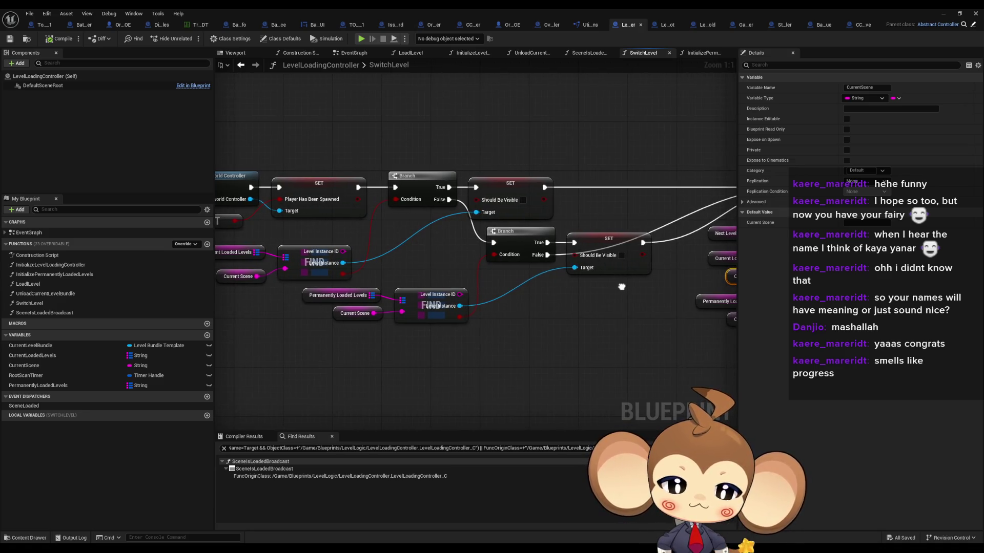
click(941, 18)
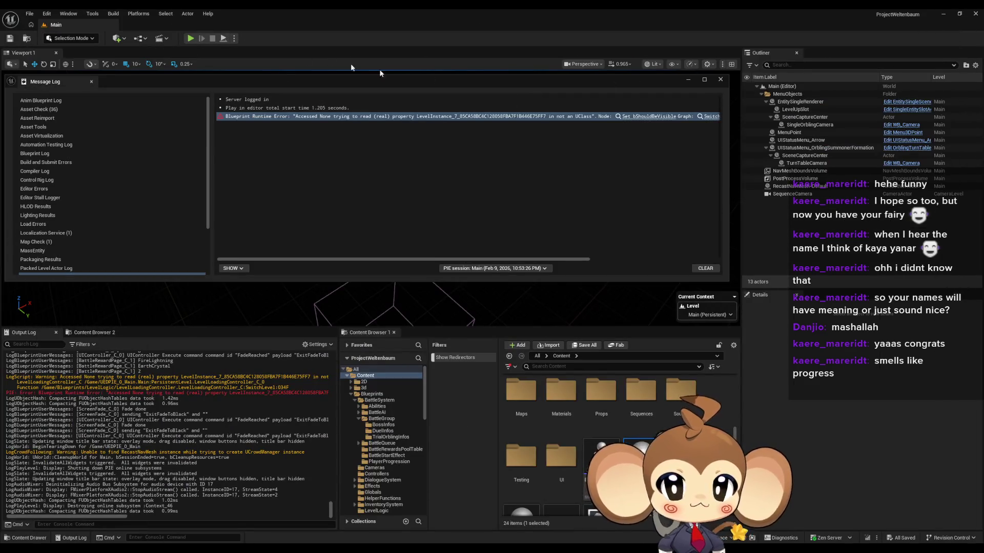
Step: Close the Message Log, play-test into the cave, then bring back the LevelLoadingController blueprint
click(720, 79)
click(189, 38)
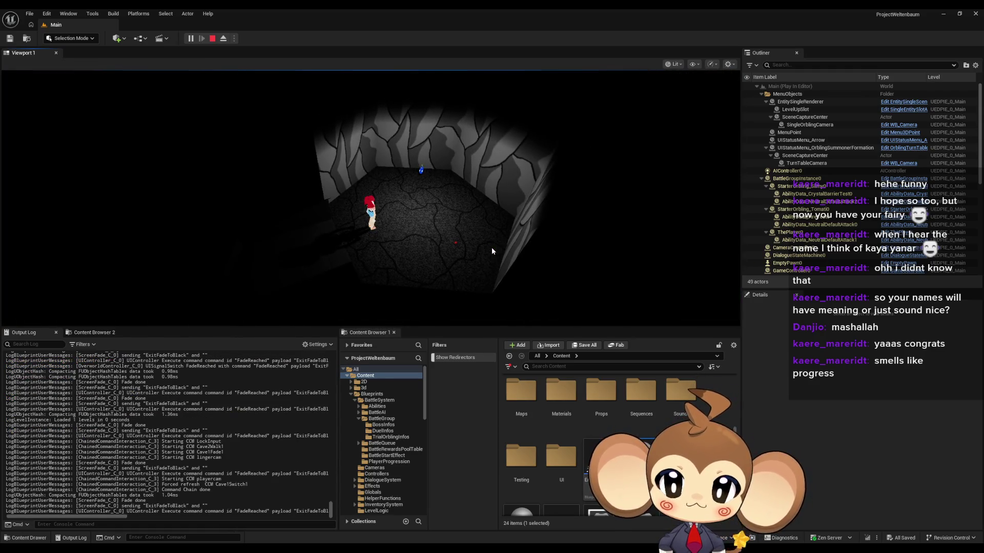
click(491, 252)
click(466, 516)
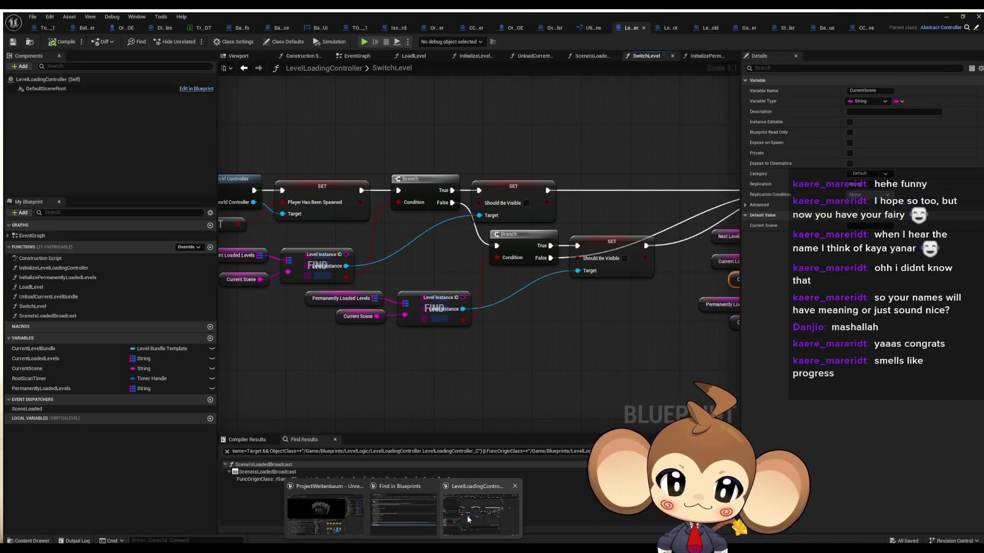
Step: Advance the running game past the Fishi dialogue and return to the SwitchLevel graph
drag(331, 227, 488, 240)
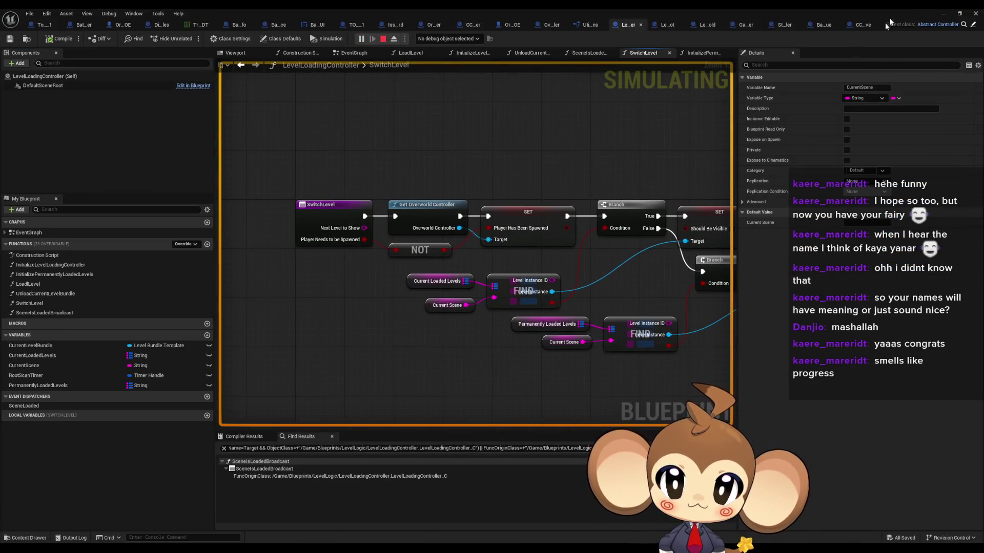
click(941, 14)
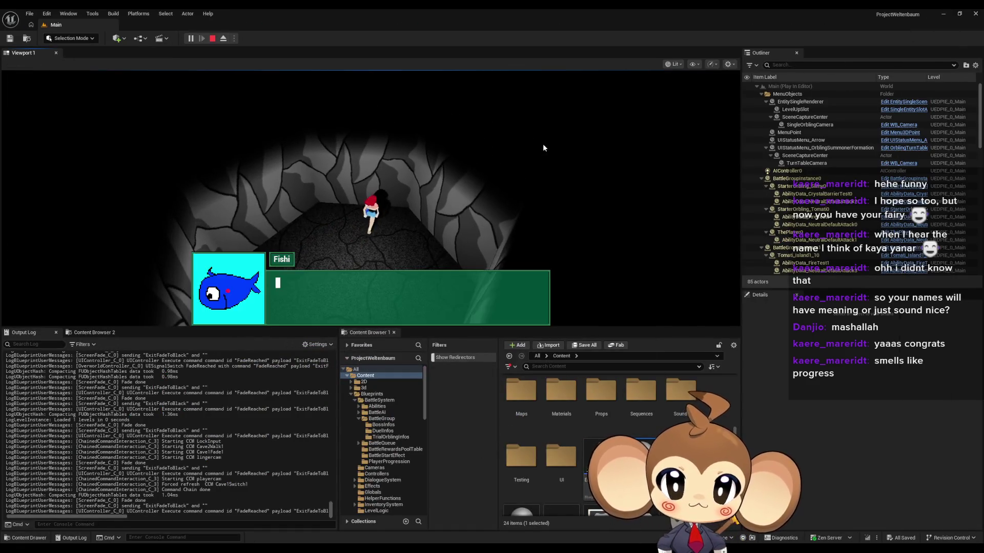
click(539, 149)
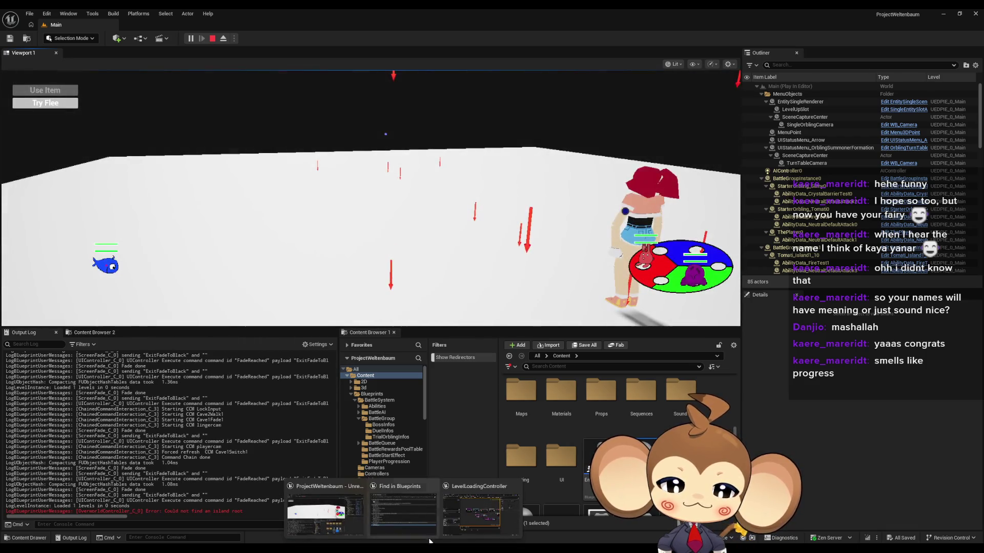
click(480, 513)
Step: Add a breakpoint on the SwitchLevel entry node, resume the game, then stop it and dismiss the error log
right_click(369, 217)
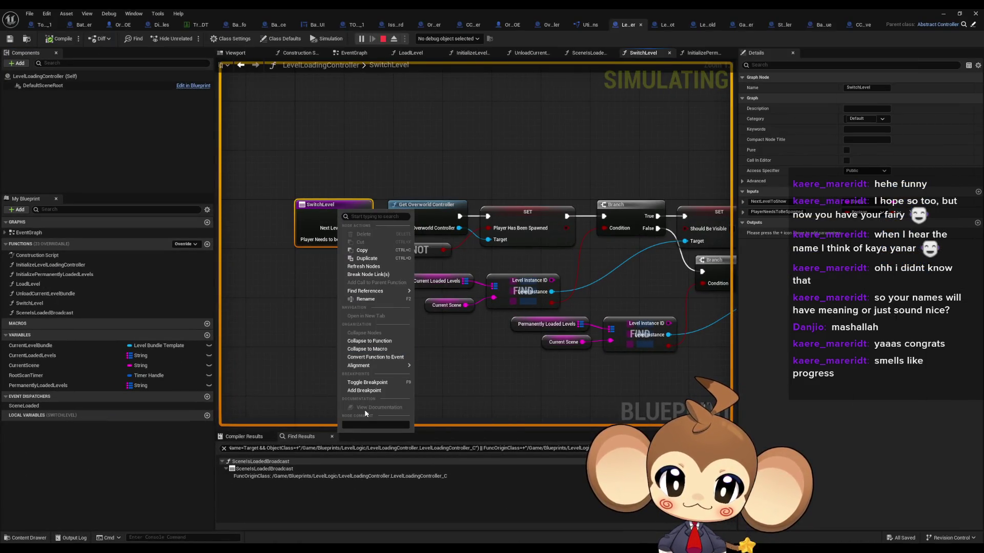
click(367, 392)
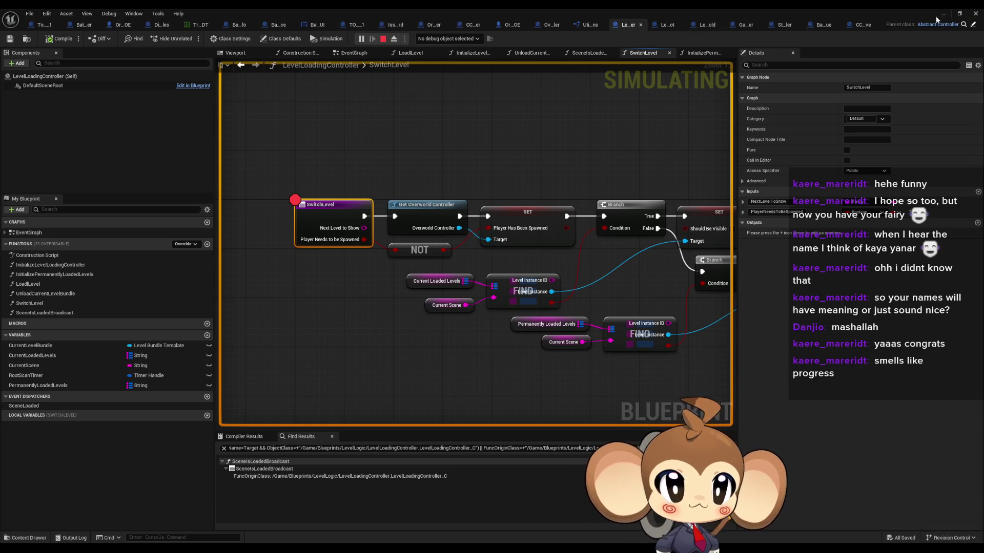
click(937, 16)
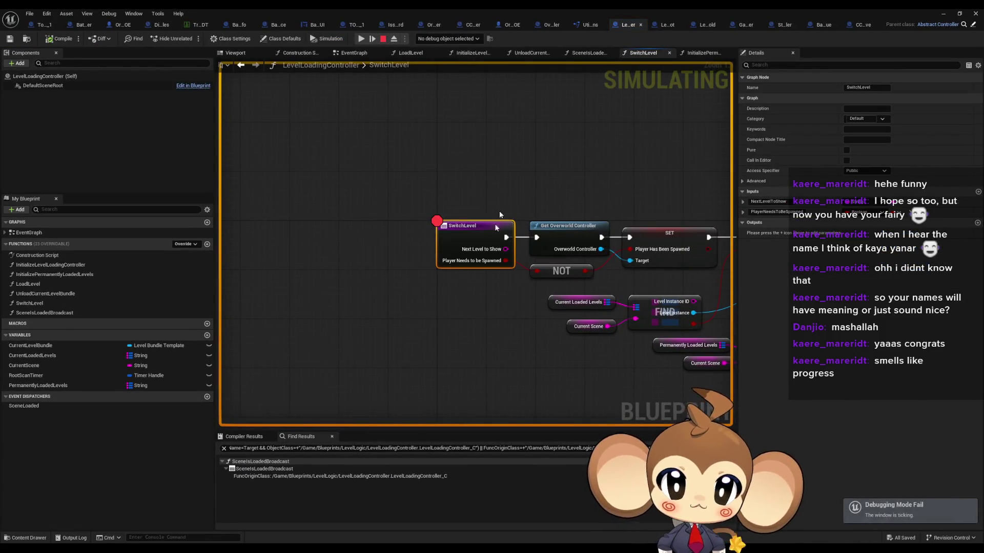
drag(470, 256, 336, 221)
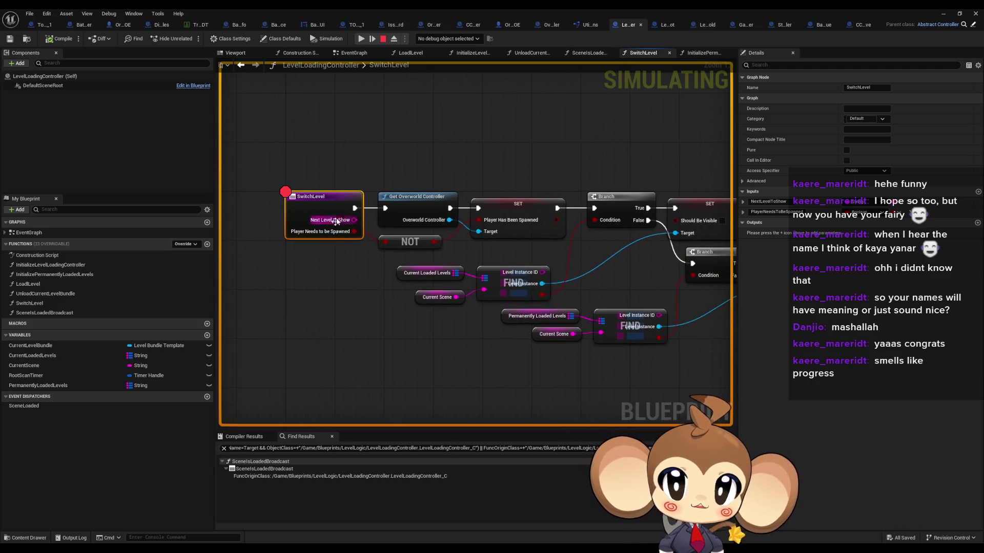
click(383, 39)
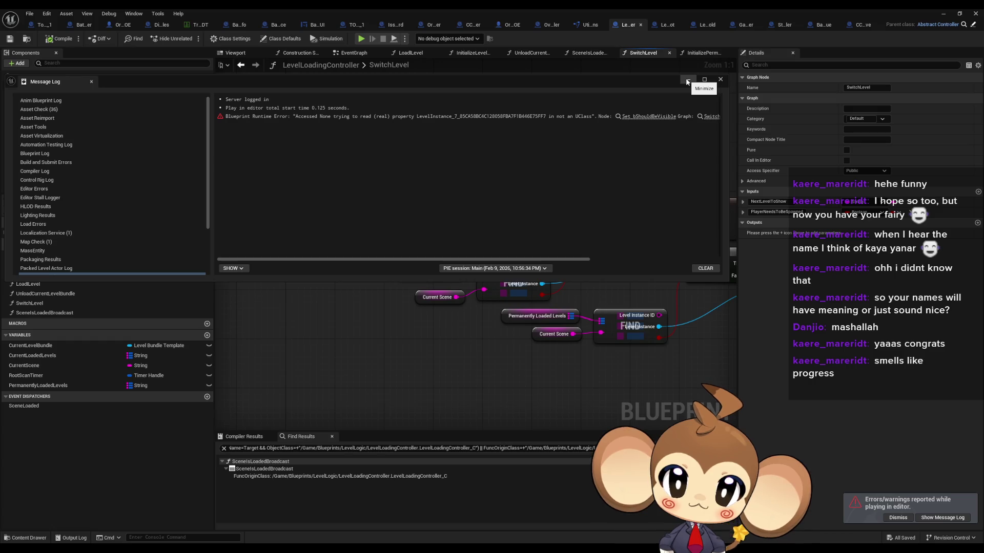
click(687, 81)
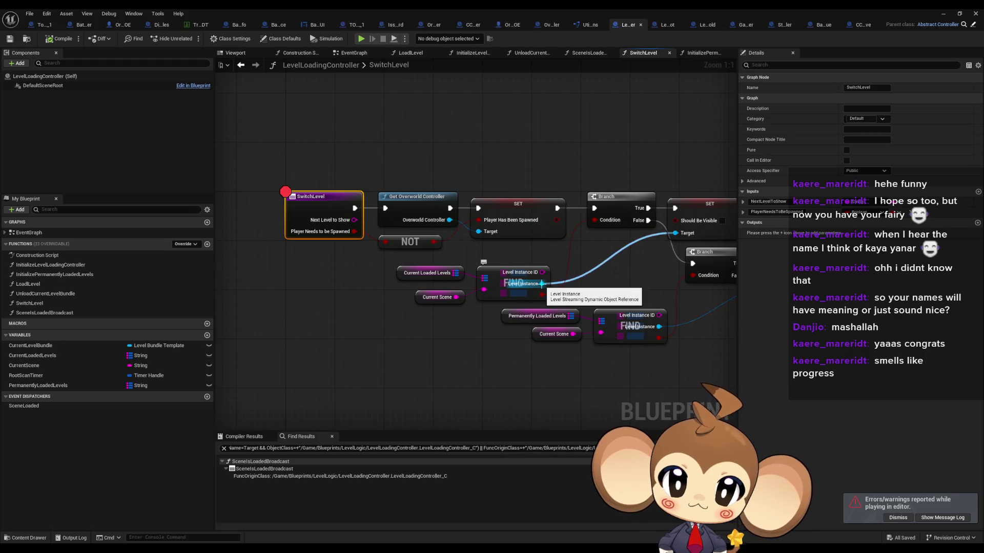
Step: Disable SwitchLevel's breakpoint and add a Print String node after it
right_click(321, 206)
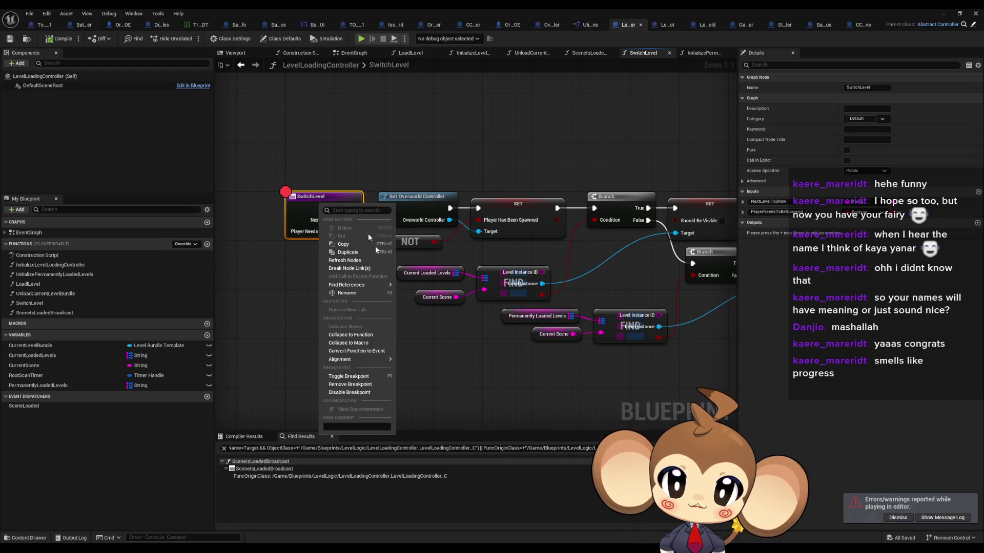
click(364, 393)
drag(350, 135, 283, 138)
text(print)
key(Return)
Step: Feed the Print String an Append of 'Error: AHHHHH' and the Next Level to Show name
text(appe)
key(Return)
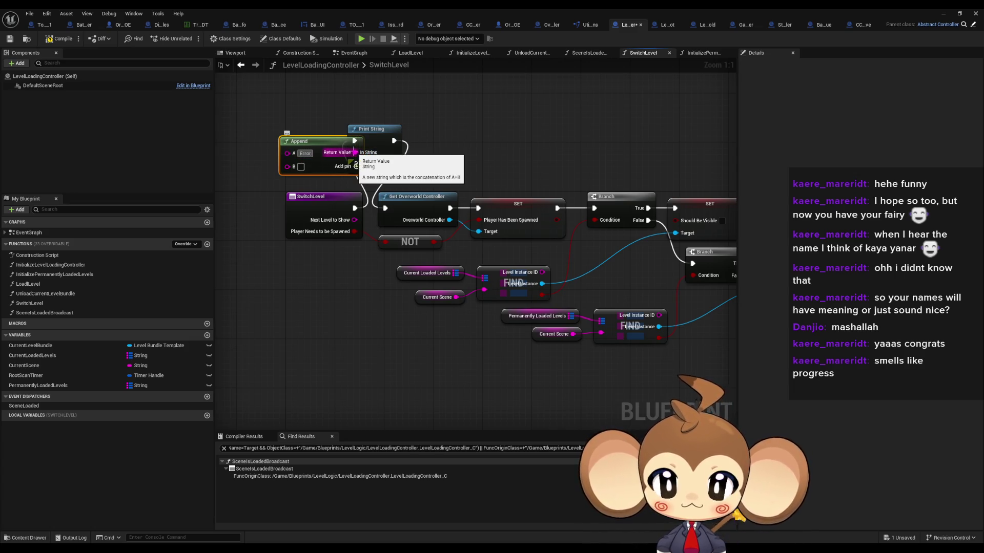
text(: AHHHHH)
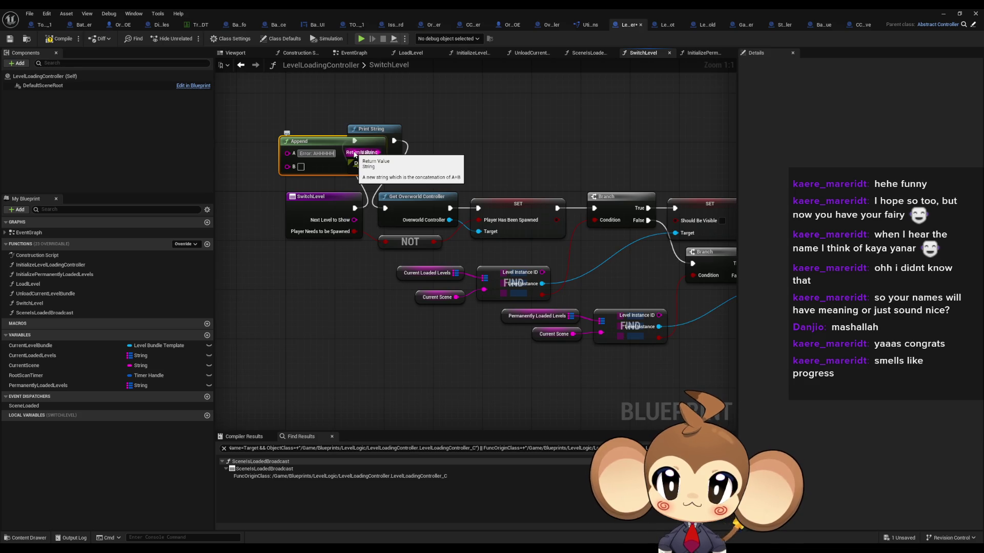
key(Return)
drag(289, 167, 354, 220)
click(949, 14)
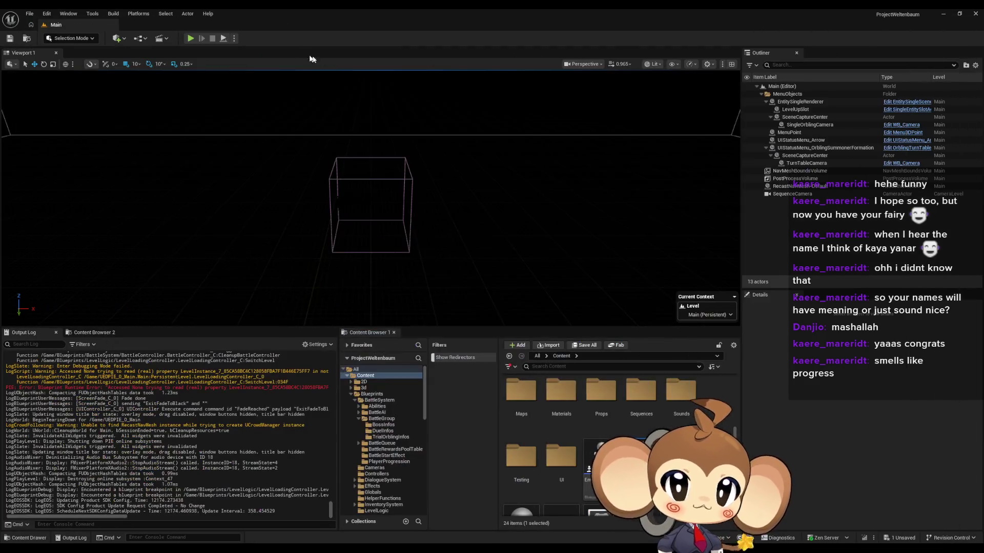
Step: Play-test with Alt+P to Slimy_CA's level-up, clearing the Output Log and highlighting the level name in the error
key(alt+p)
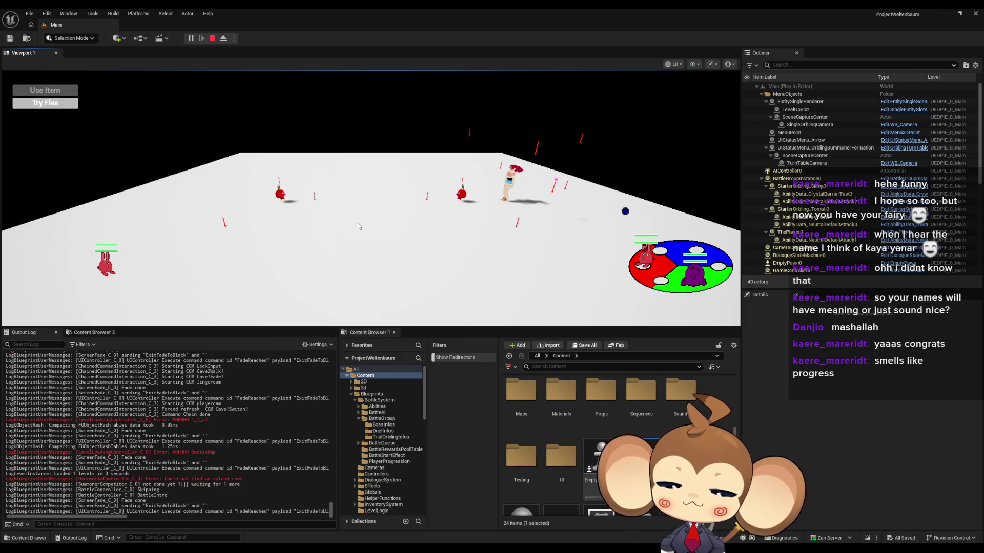
right_click(175, 464)
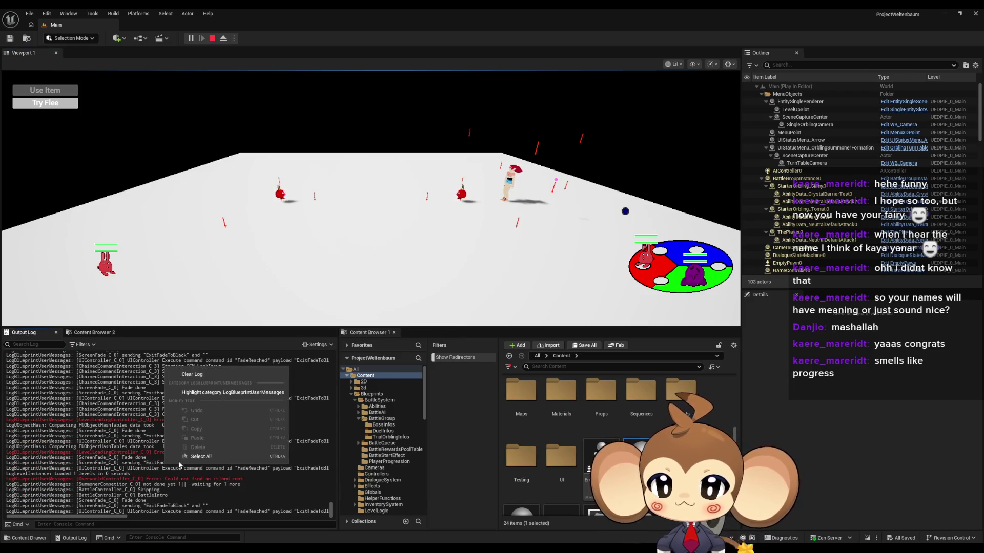
click(193, 375)
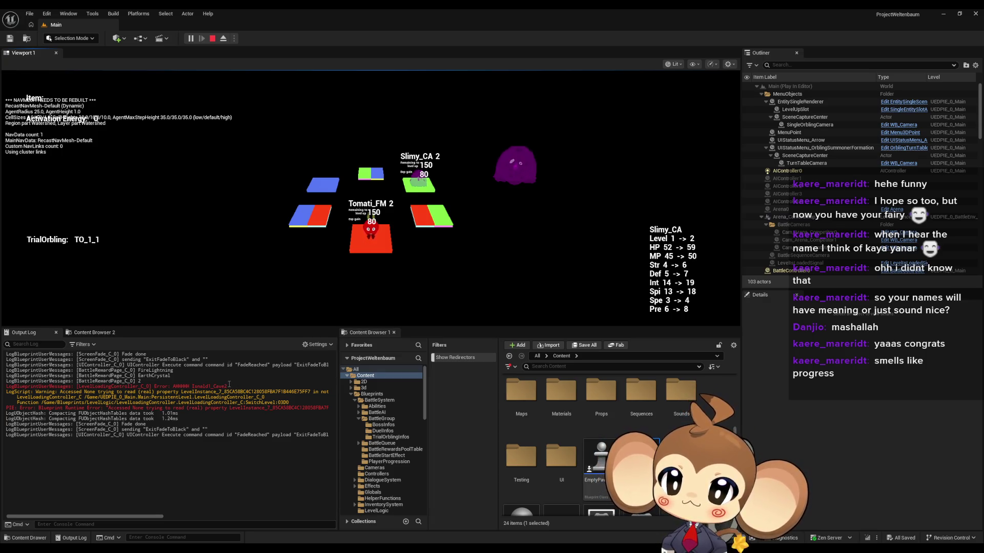
drag(193, 386, 220, 387)
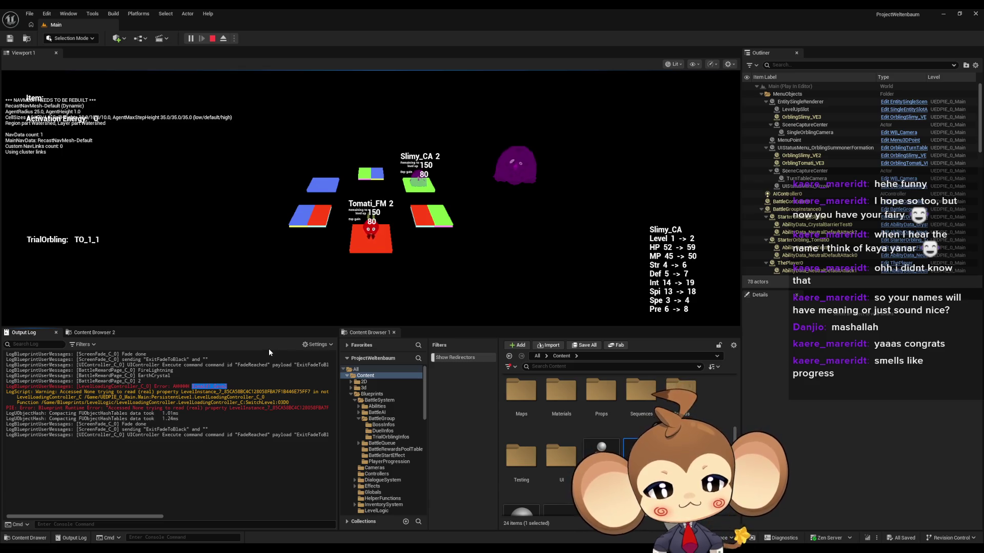
Step: Stop the play session, close the play-errors Message Log, and browse into the Maps folder
click(212, 40)
click(212, 40)
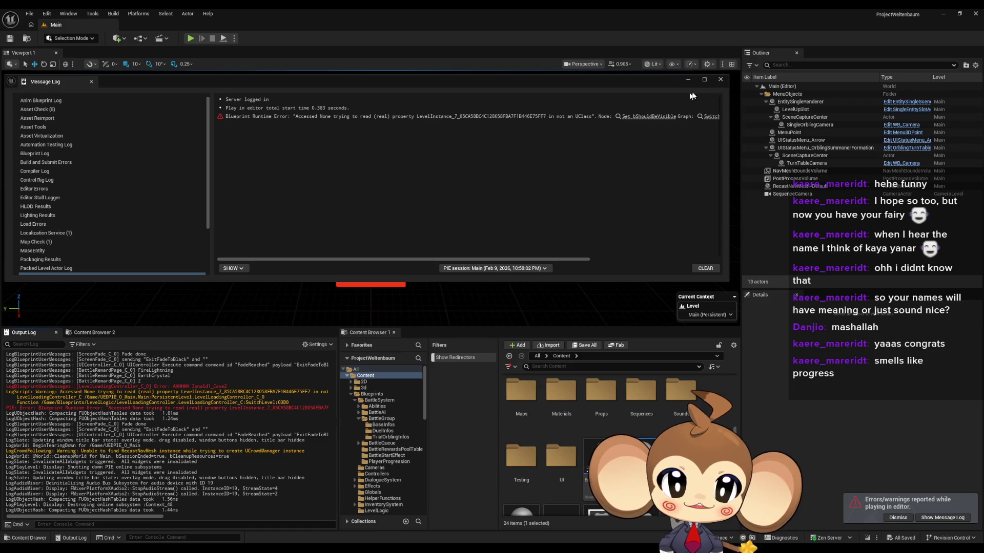
click(717, 83)
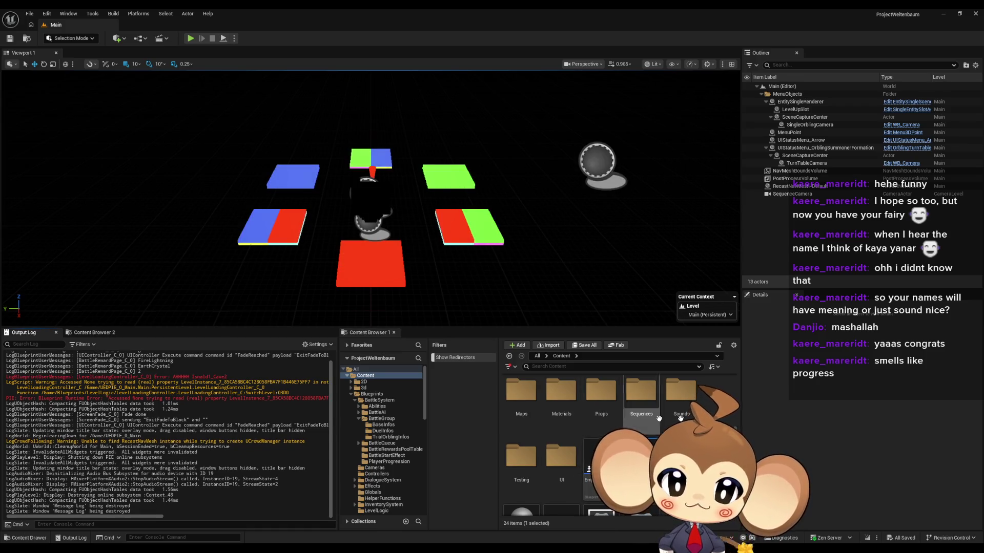
double_click(521, 391)
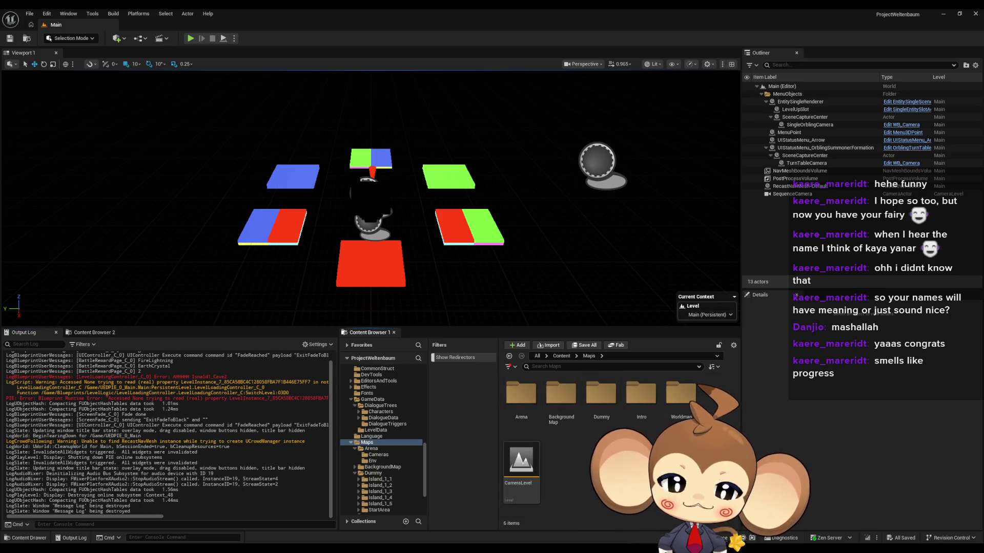
Step: Open the SandboxCave1 level from Maps > Dummy > Island_1_1
double_click(601, 393)
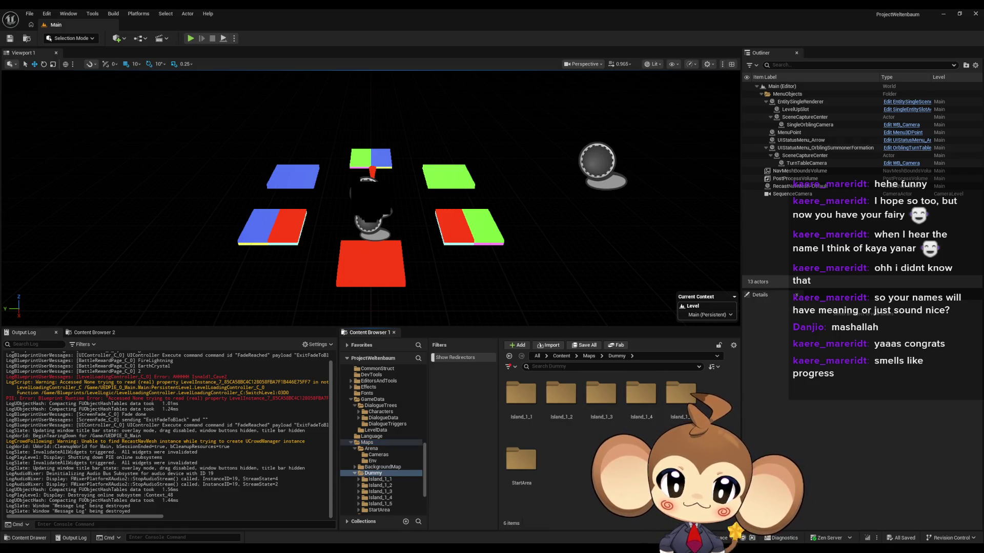
double_click(521, 392)
double_click(584, 472)
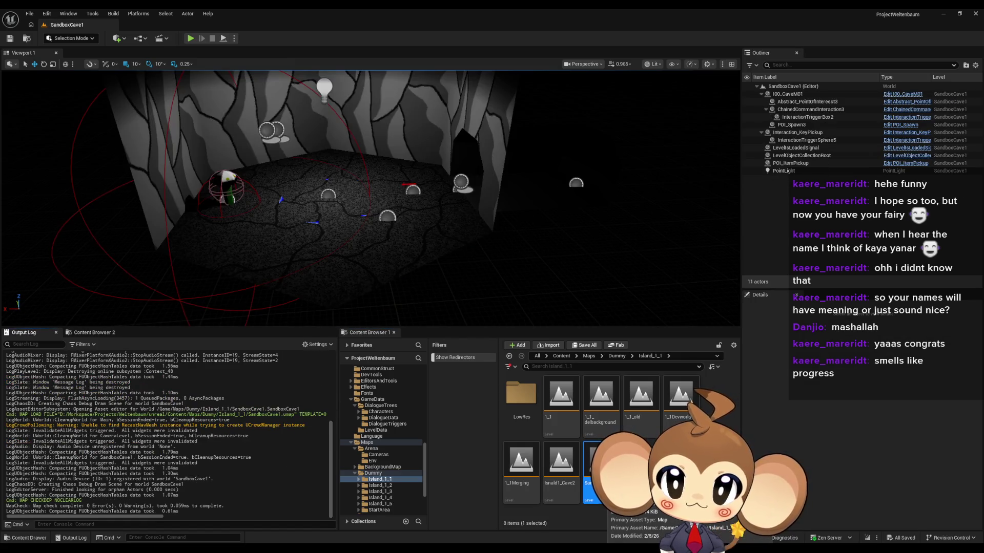
Step: Select LevelObjectCollectionRoot, review its Interactables array and SandboxCave1 id, then return to Content
click(820, 155)
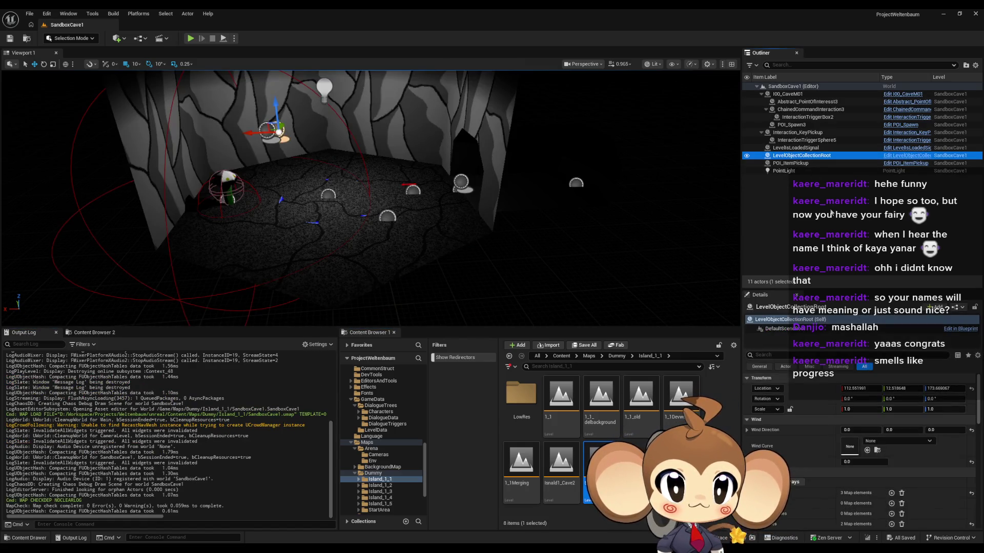
scroll(820, 486, down, 3)
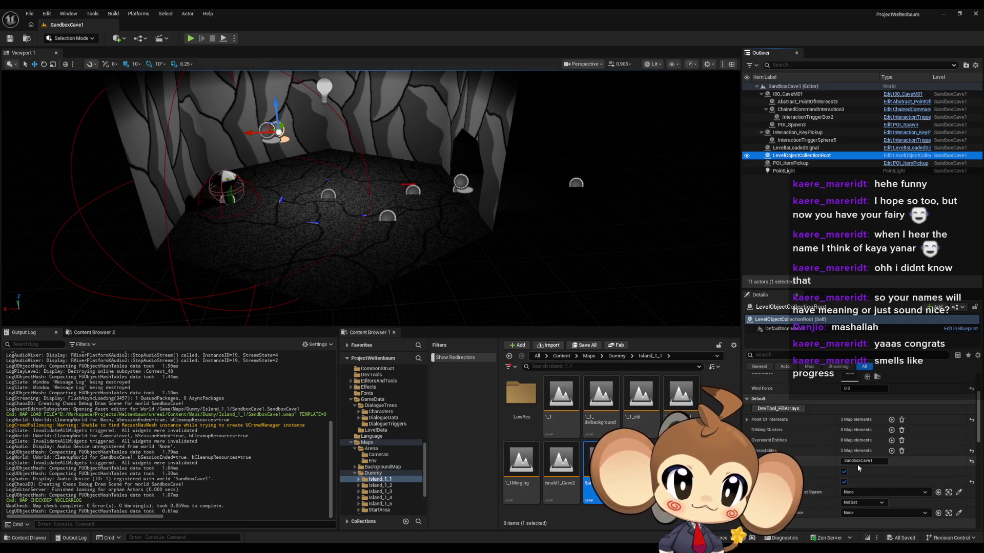
click(746, 450)
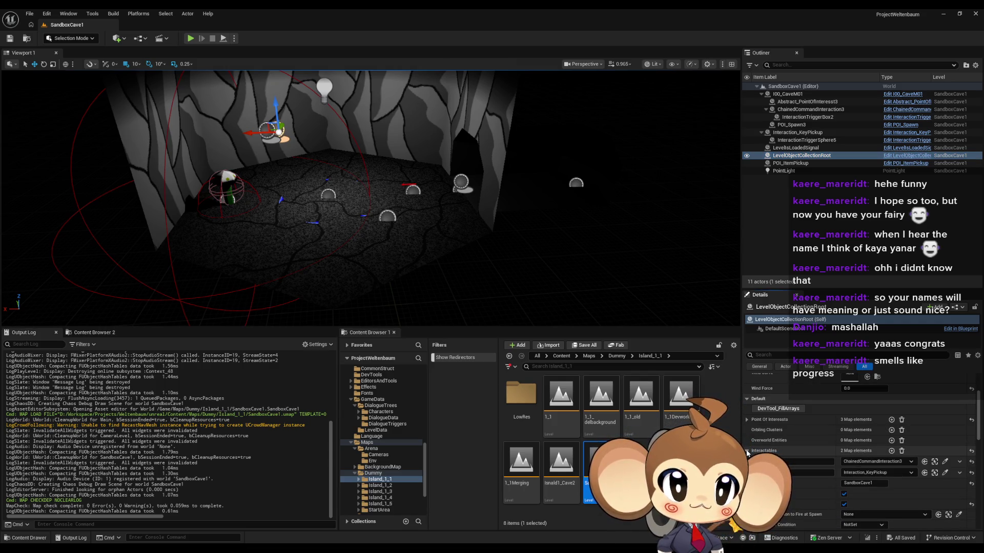
click(746, 451)
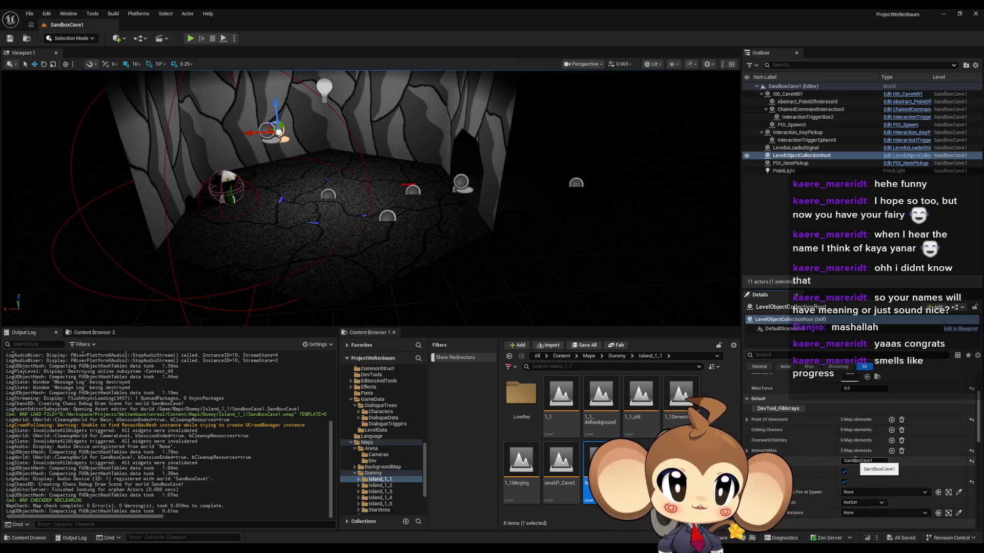
click(855, 460)
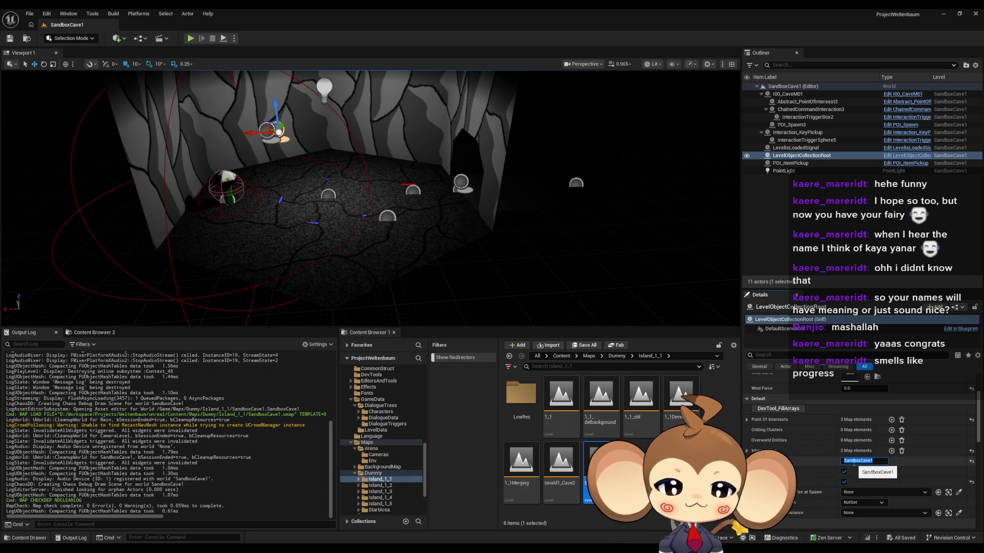
click(561, 356)
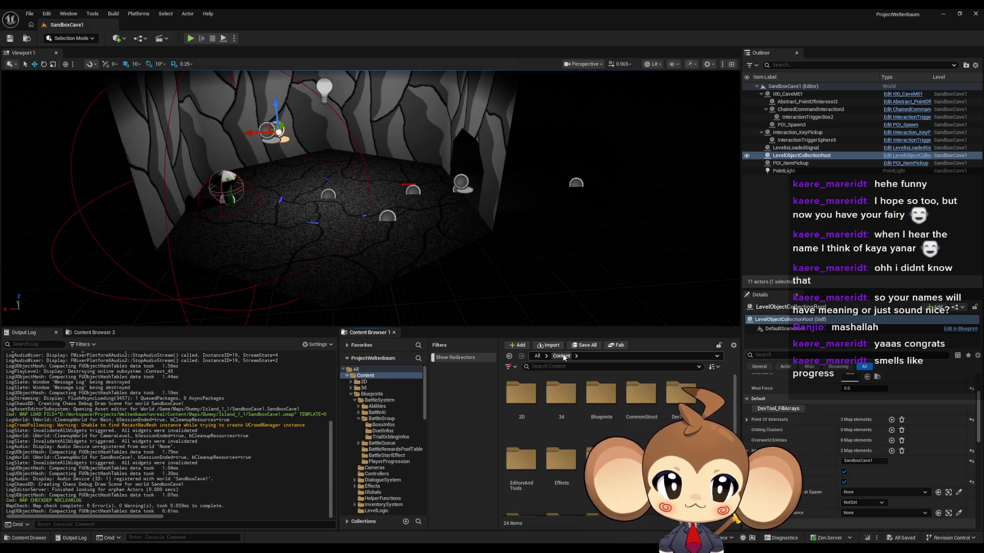
scroll(636, 385, down, 4)
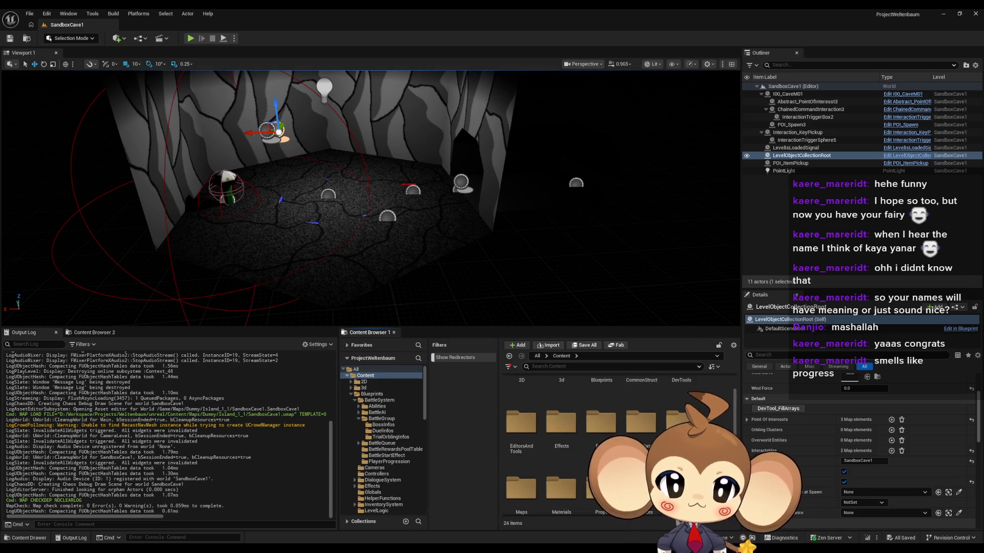
Step: Open the LD_1_1 level data asset from GameData > LevelData in a floating window
scroll(615, 436, up, 2)
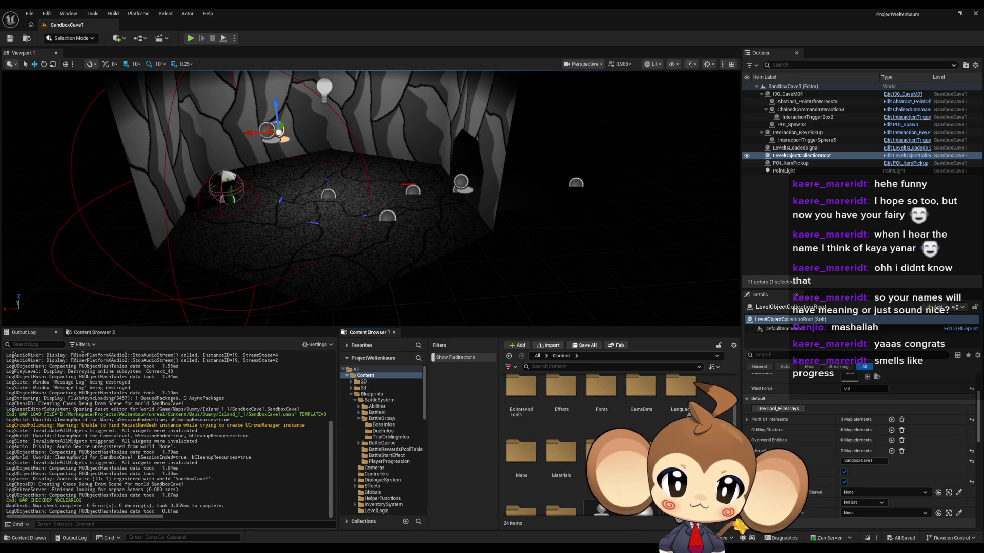
scroll(608, 414, up, 2)
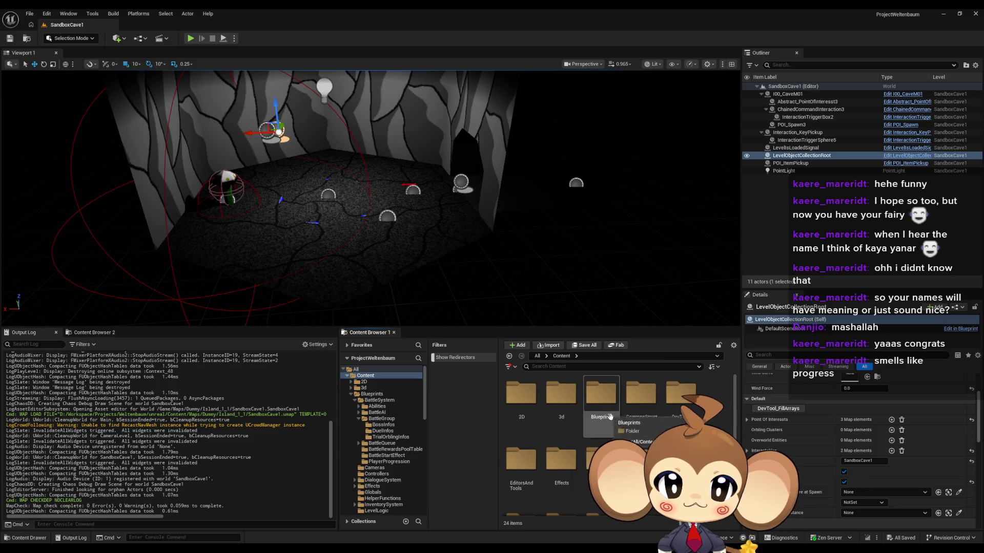
scroll(609, 414, down, 2)
double_click(641, 397)
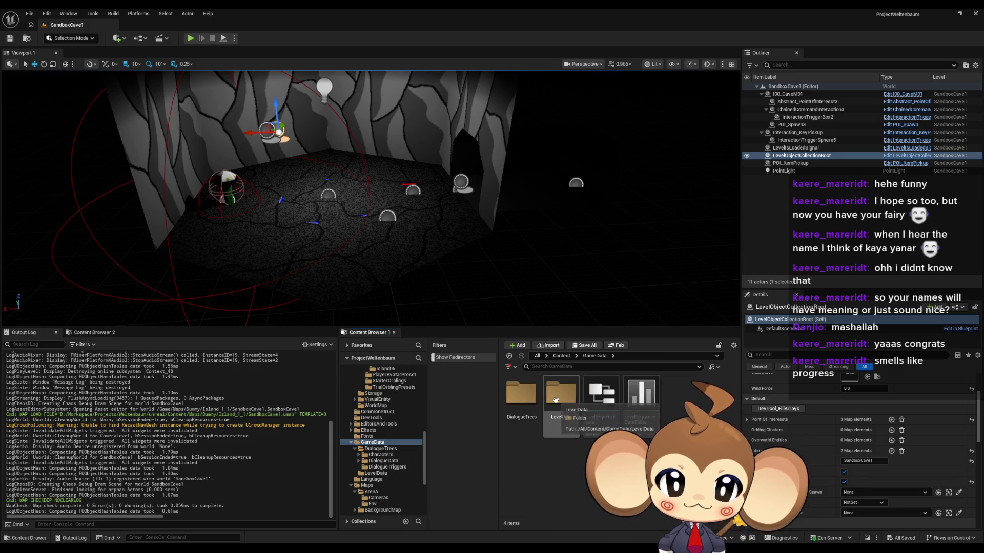
double_click(571, 413)
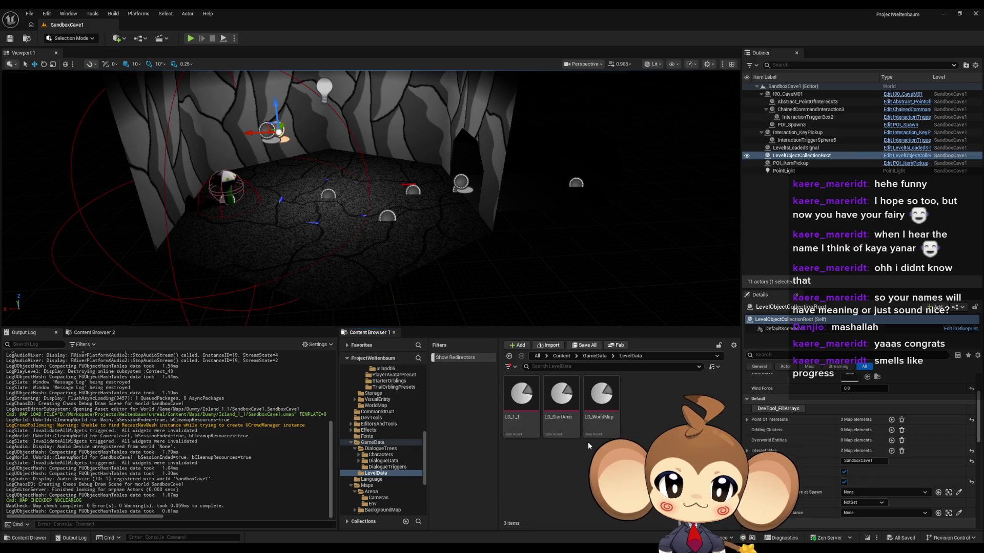
double_click(564, 406)
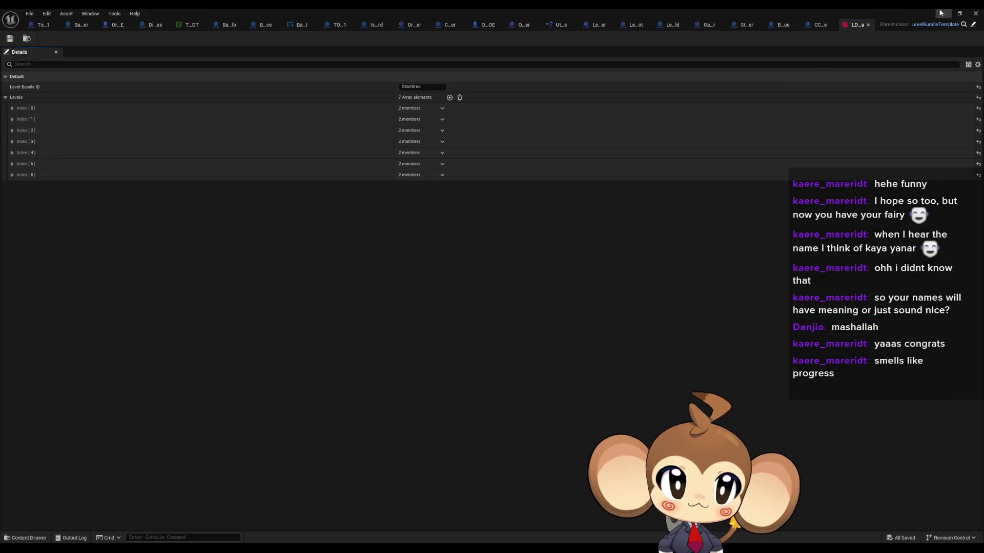
click(941, 13)
double_click(516, 395)
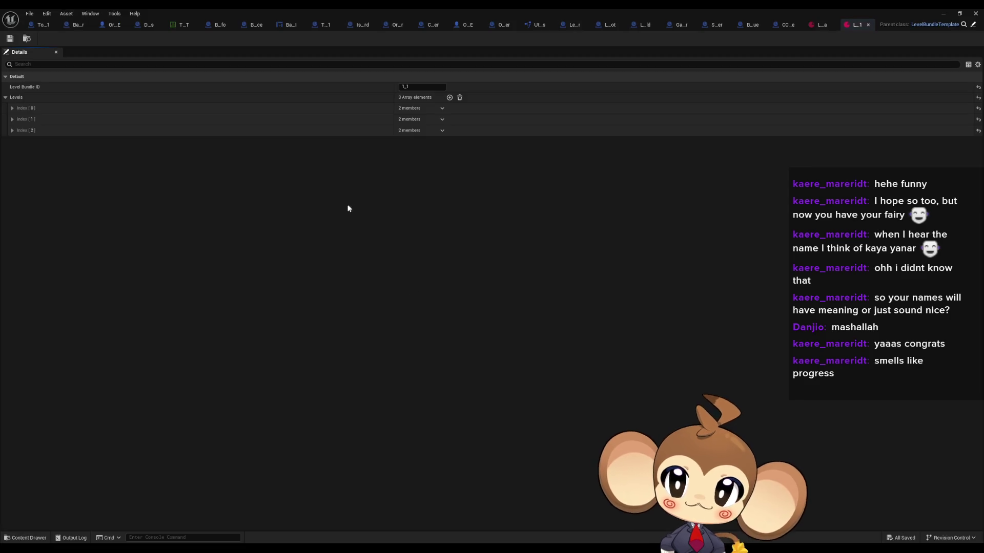
double_click(427, 8)
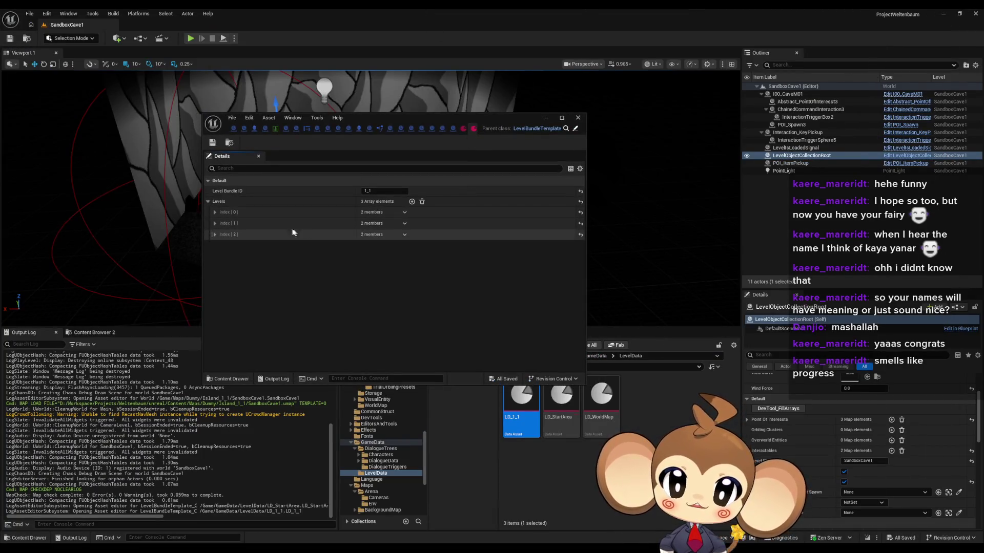
Step: Expand LD_1_1's Levels entries, set SandboxCave1's collection id to 1_1_c1, and save the level
click(215, 234)
click(214, 223)
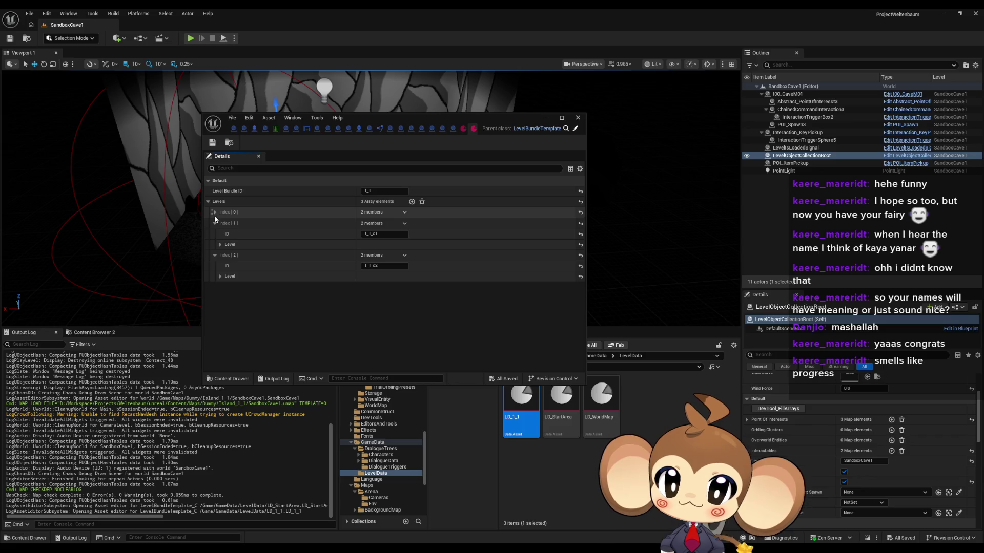
click(215, 212)
click(383, 254)
click(865, 461)
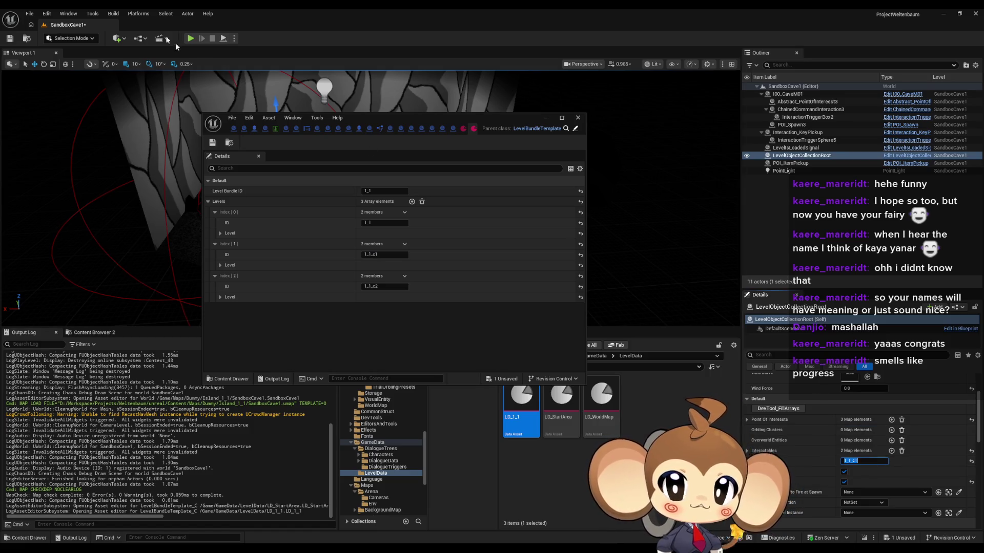
click(8, 39)
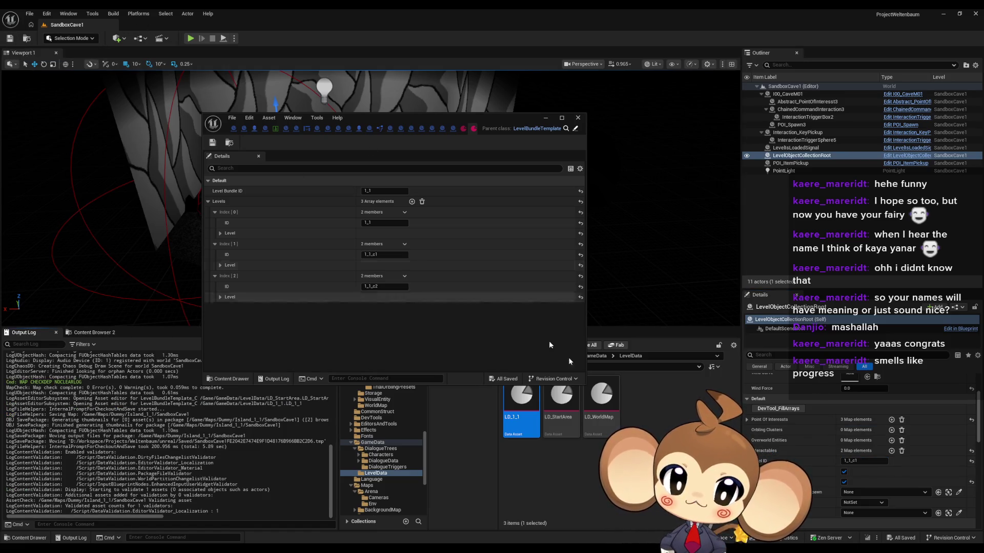
drag(429, 121, 317, 119)
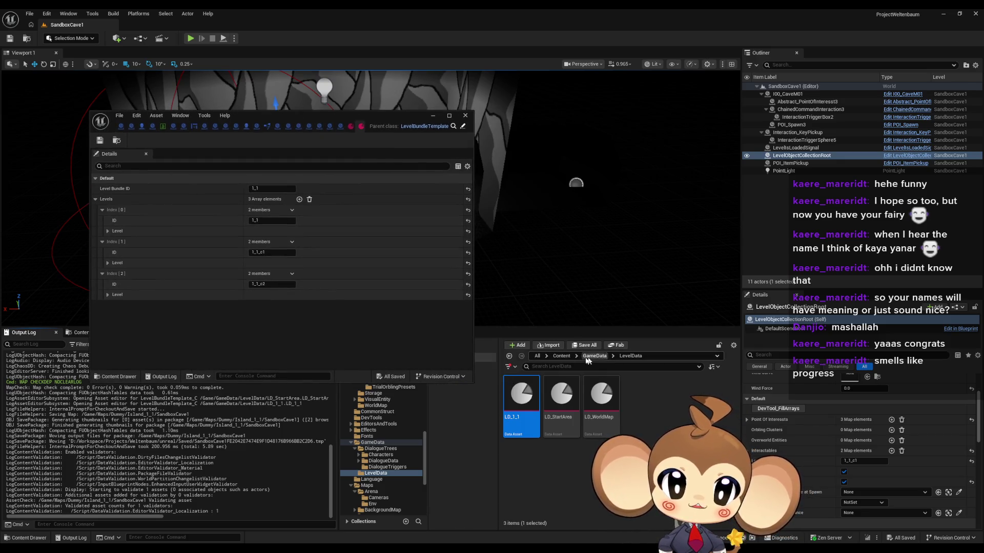
Step: Navigate Content > Maps > Dummy > Island_1_1 and load the Isnald1_Cave2 level
click(553, 357)
scroll(523, 430, down, 2)
click(523, 437)
double_click(524, 437)
double_click(604, 408)
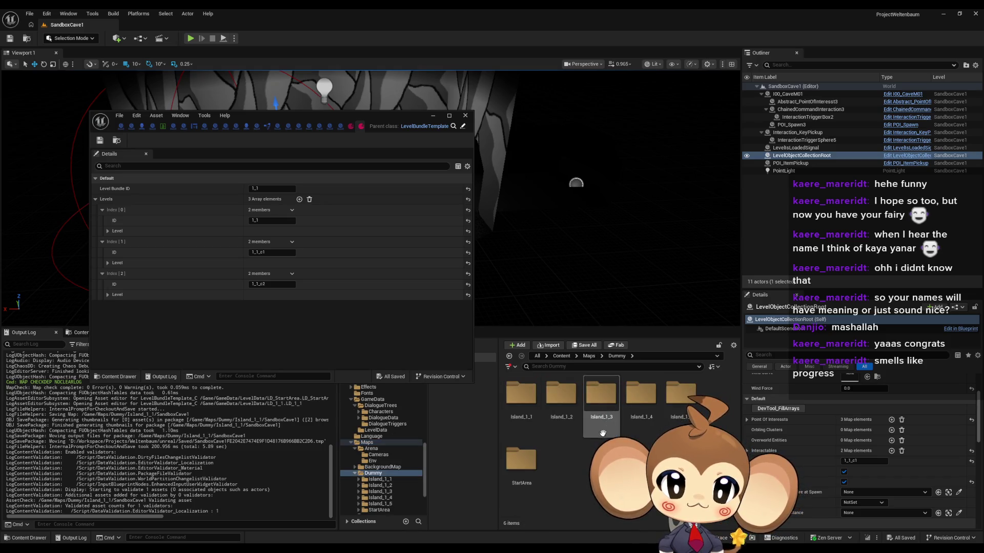
double_click(521, 395)
double_click(570, 473)
Step: Set Isnald1_Cave2's collection id to 1_1_c2 and clear its Overworld entities map
click(272, 284)
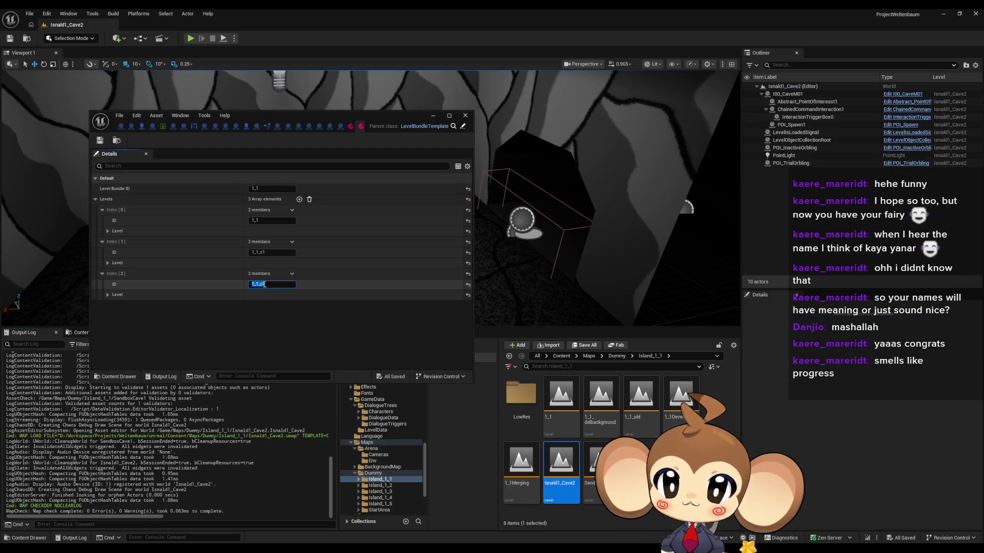
click(797, 140)
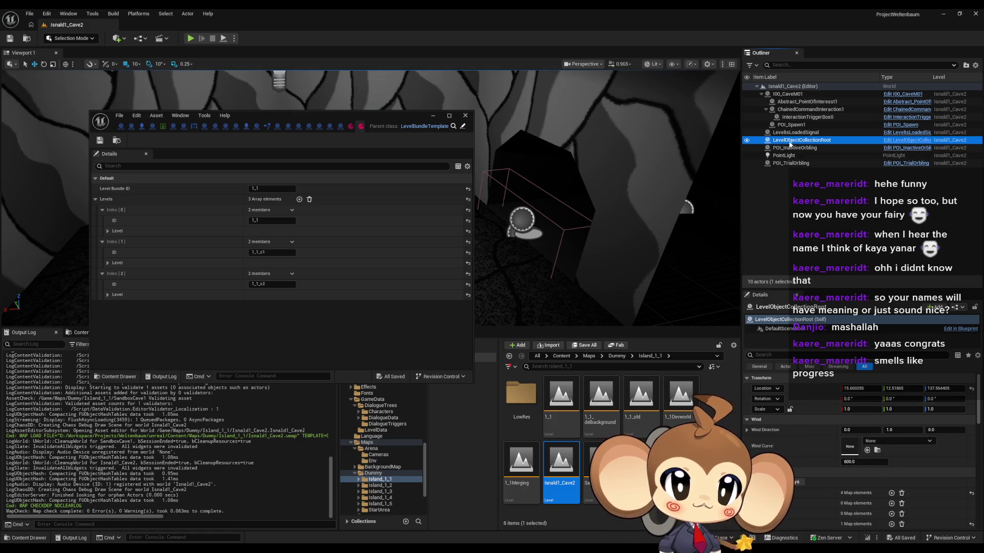
scroll(852, 401, down, 3)
click(864, 473)
click(902, 463)
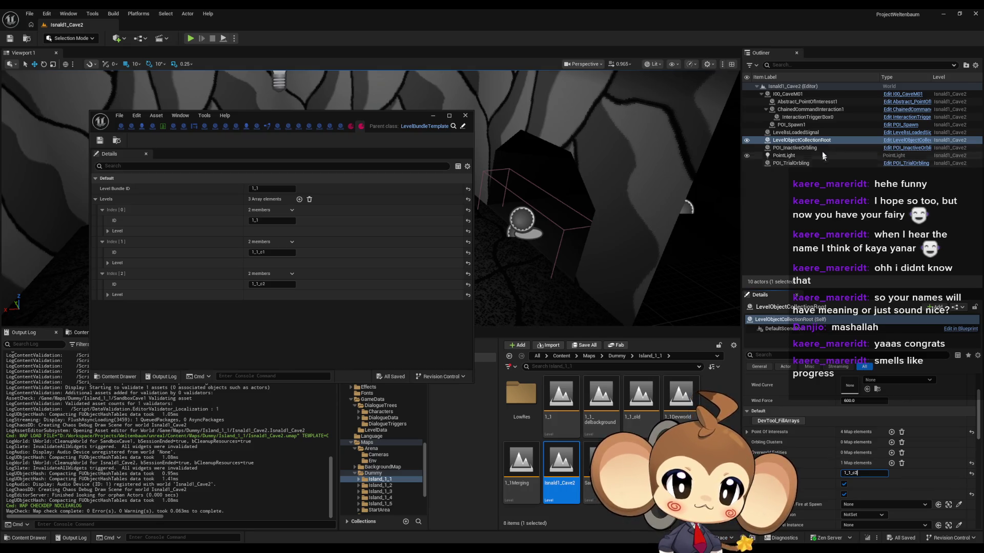
Step: Set the LevelIsLoadedSignal Level ID to 1_1_c2 and save Isnald1_Cave2
click(799, 132)
scroll(877, 487, down, 3)
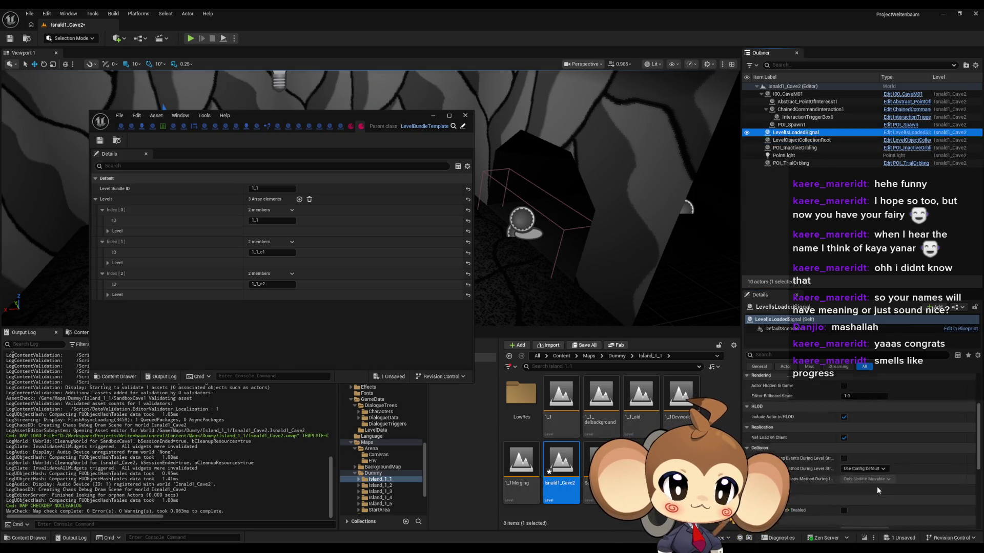
scroll(868, 463, up, 4)
scroll(865, 468, up, 2)
click(864, 430)
text(1_1_c2)
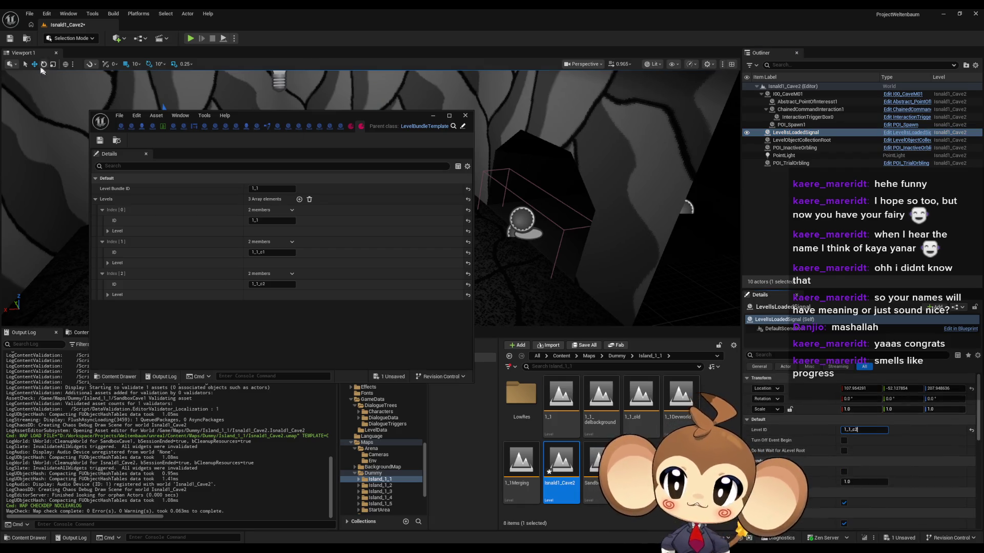
click(9, 39)
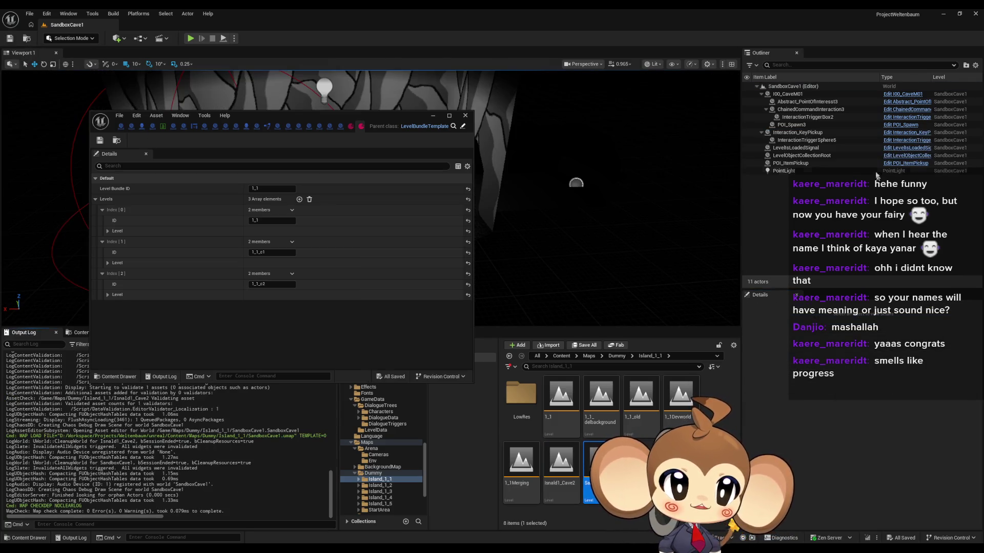
Step: Change SandboxCave1's LevelIsLoadedSignal Level ID to 1_1_c1, save, and return to the Content folder
click(806, 149)
click(861, 430)
text(1_1_c2)
key(BackSpace)
text(1)
key(Return)
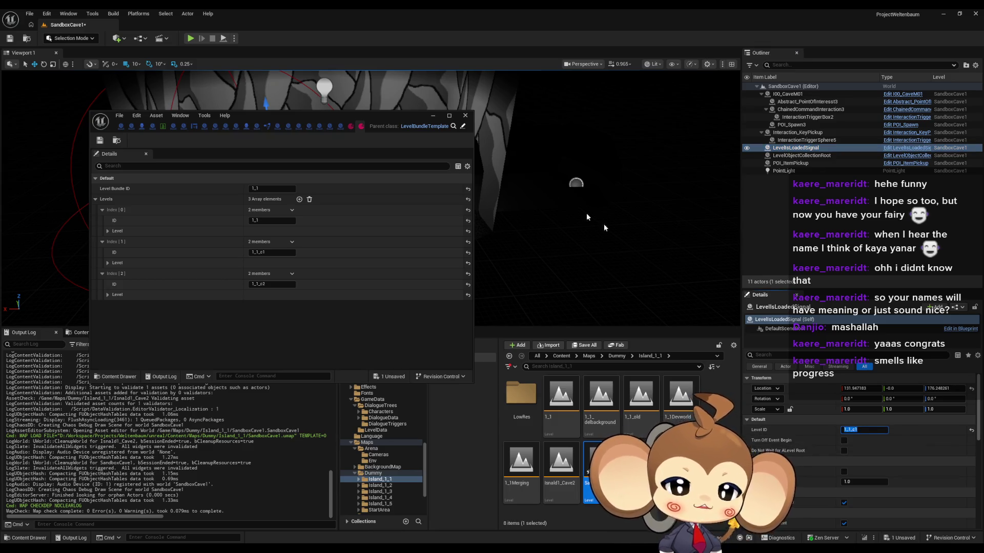
click(10, 39)
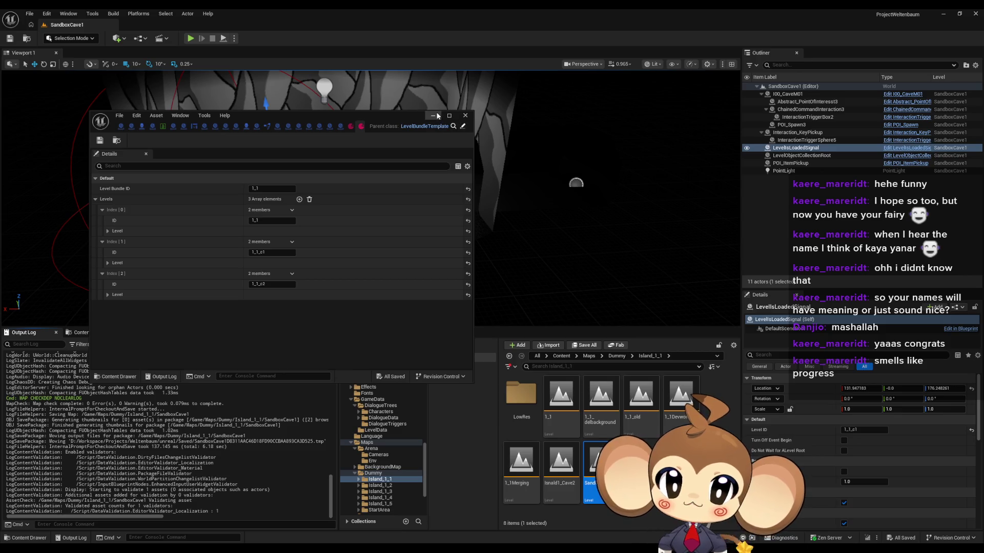
click(434, 116)
click(560, 358)
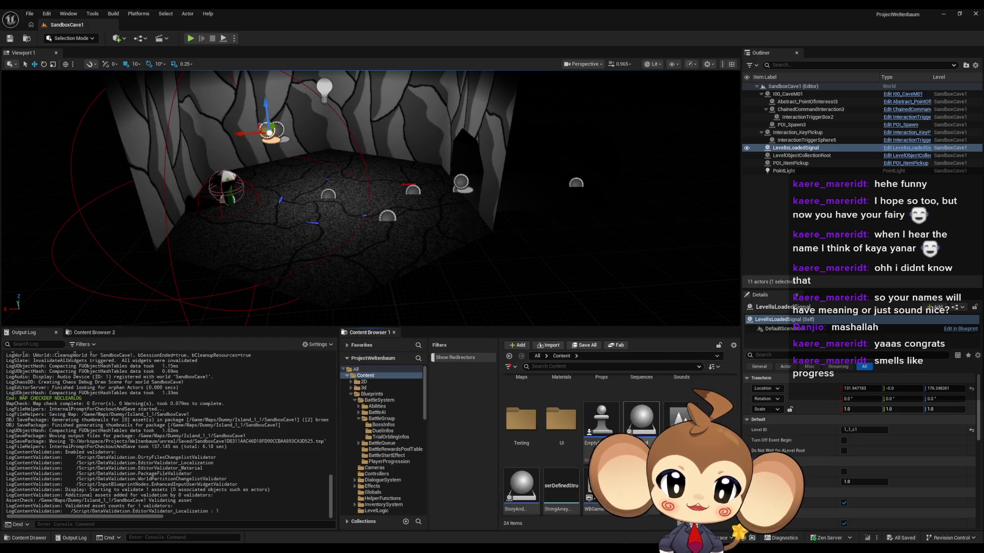
Step: Open the Main level, start play, and run the character up the path toward the cliff
double_click(684, 397)
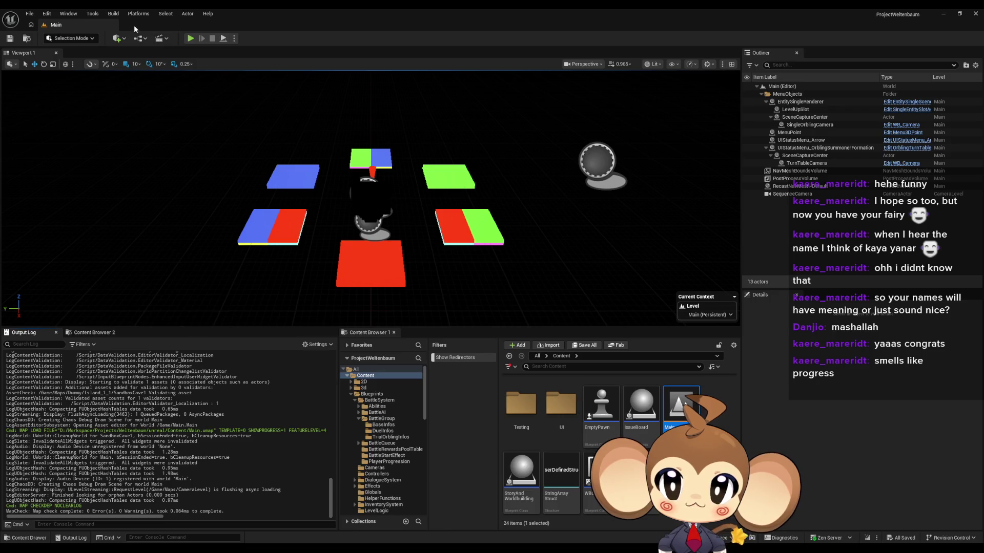
click(191, 39)
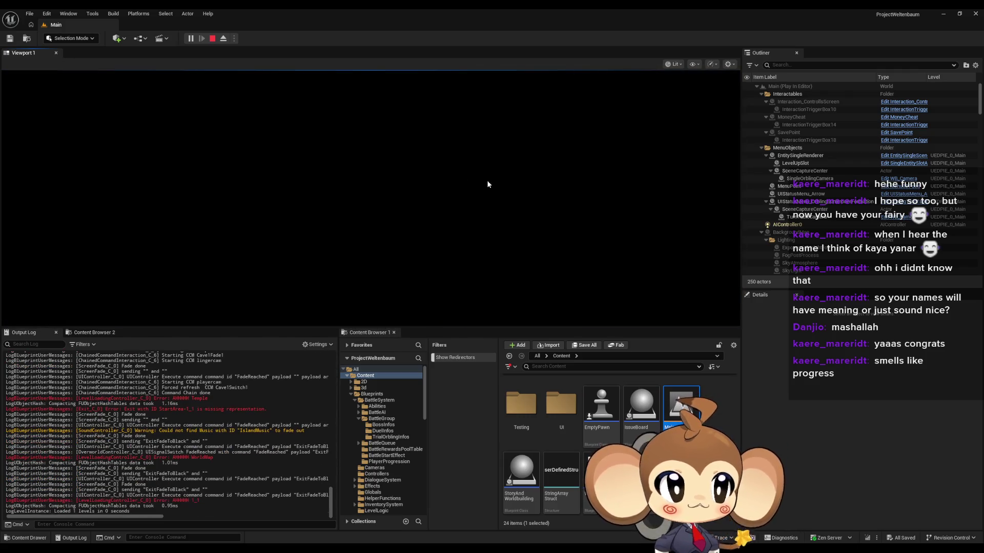
key(w)
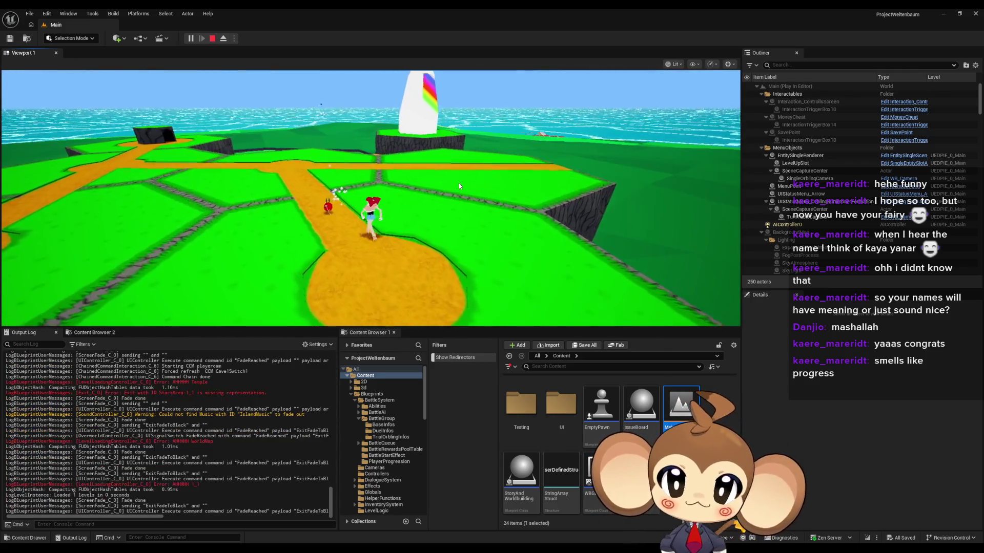
key(d)
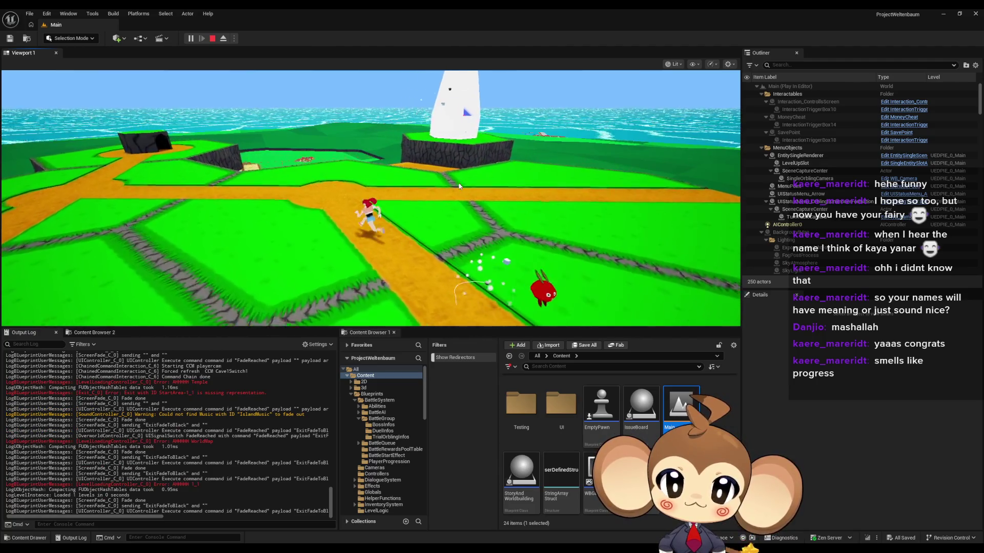
key(d)
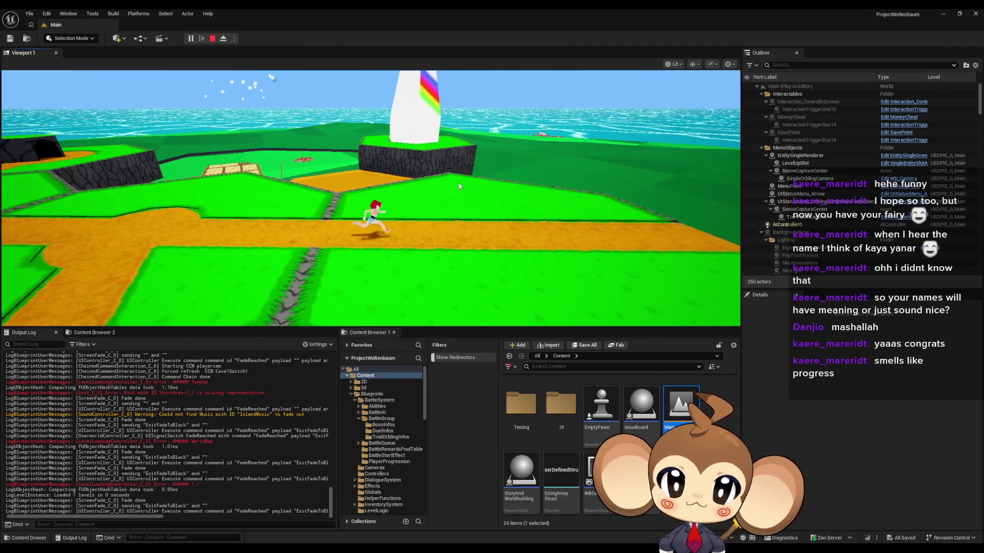
key(d)
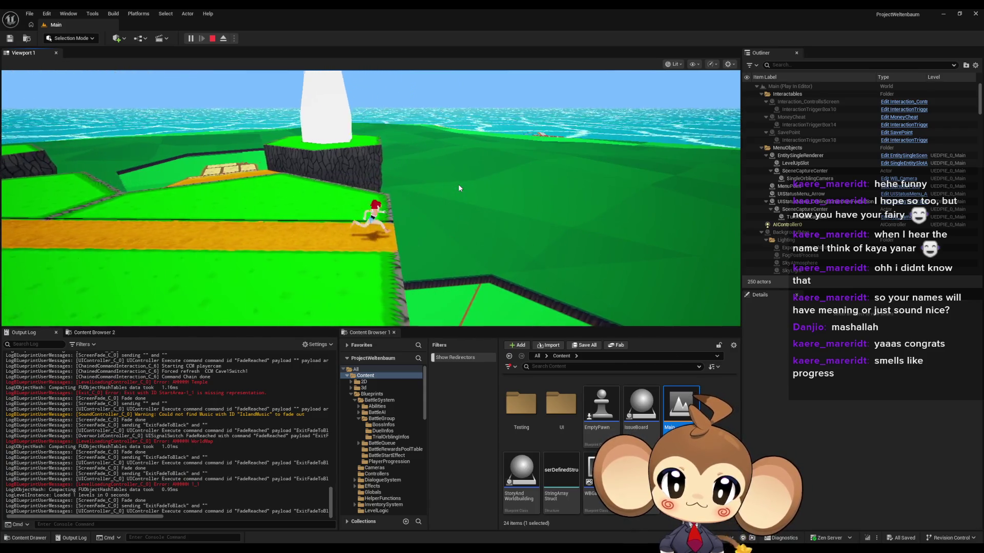
Step: Run along the cliff-edge path across the island into the cave and advance the Fishi dialogue
key(d)
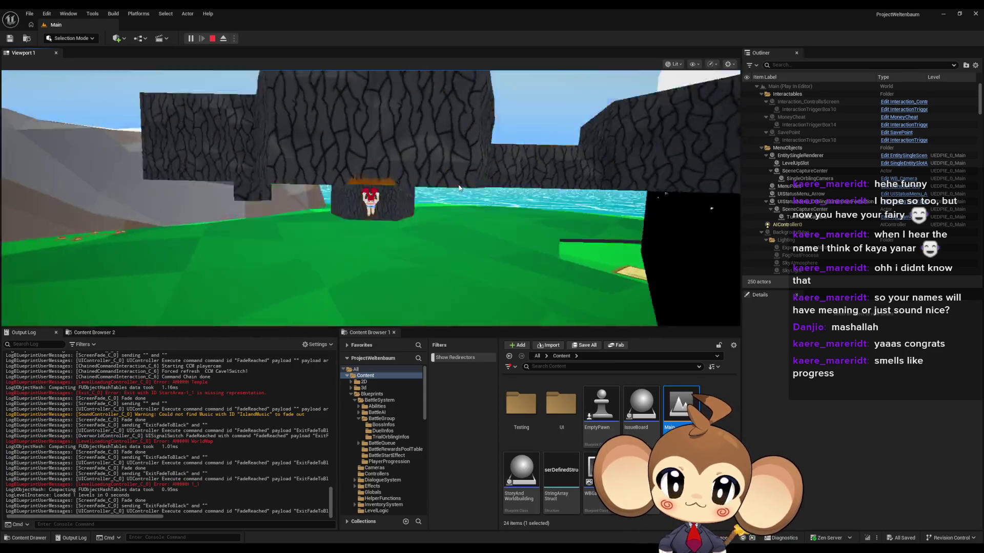
key(w)
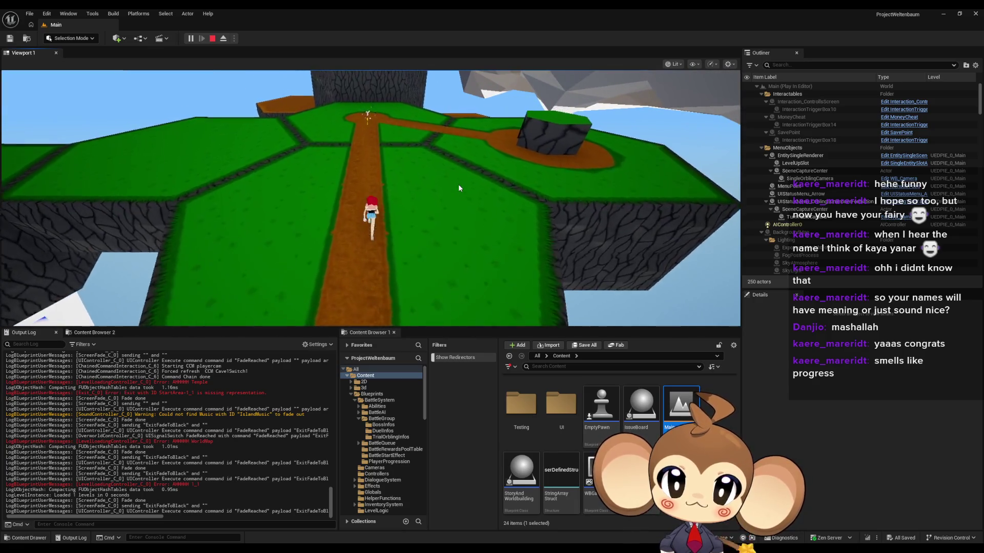
key(w)
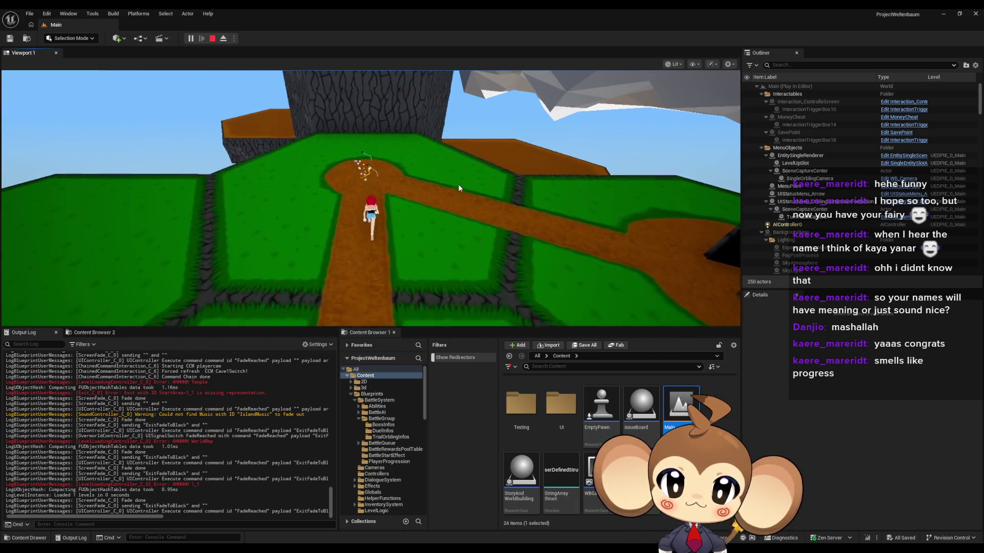
key(s)
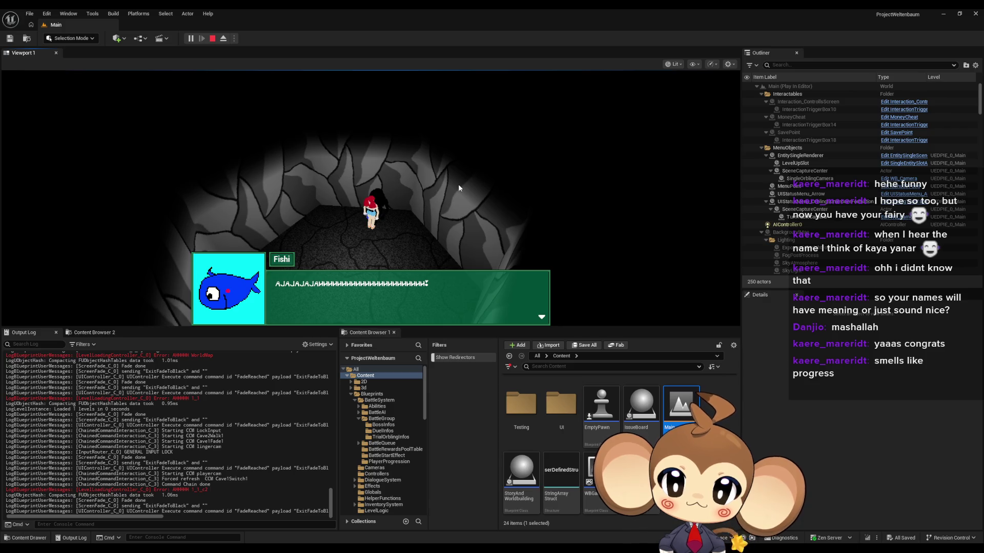
key(space)
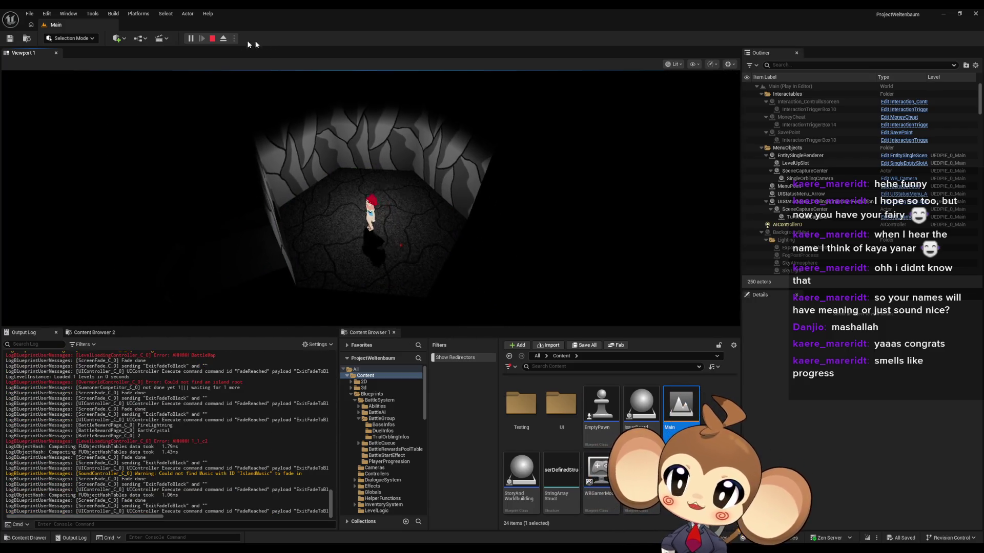
Step: Stop playing and browse the blueprint tabs to LevelLoadingController's SwitchLevel graph
click(212, 39)
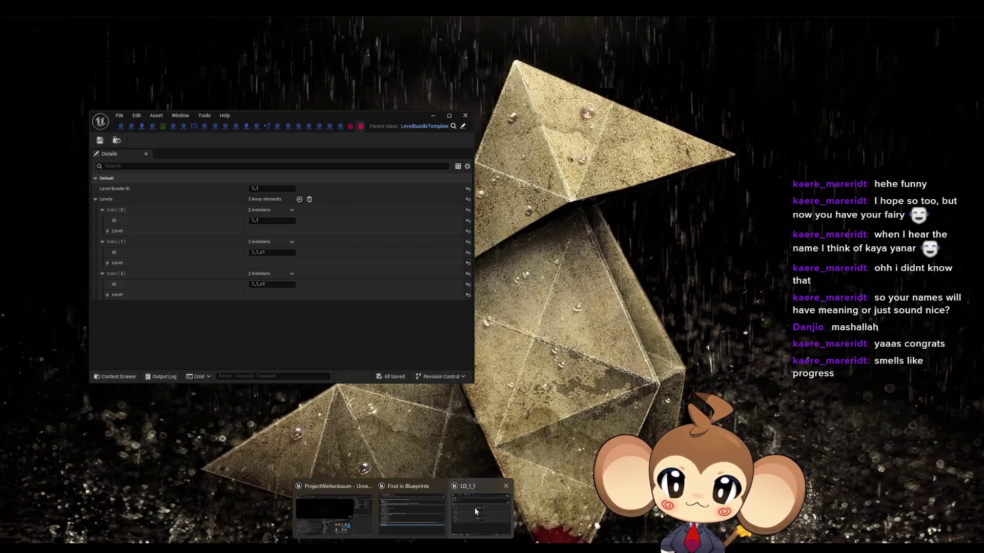
click(474, 508)
double_click(379, 115)
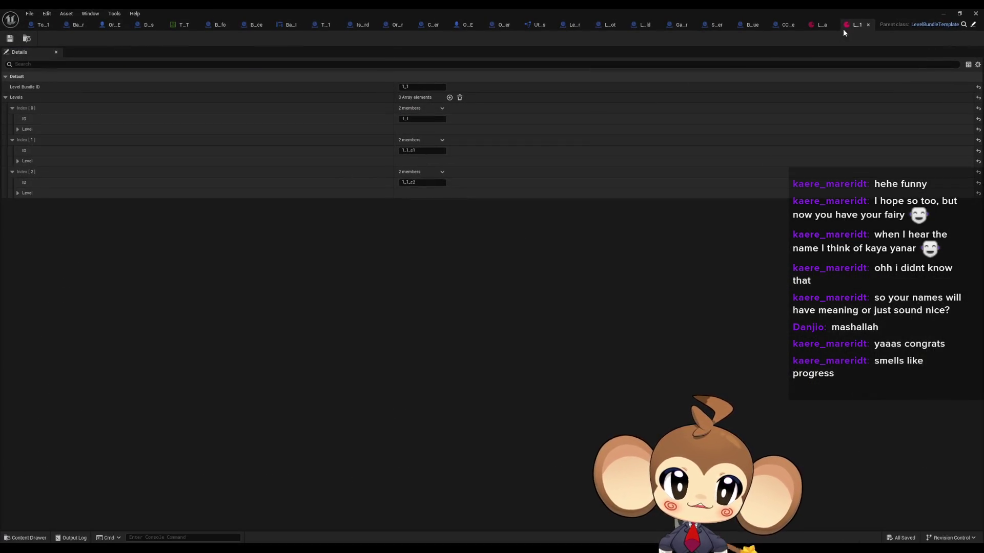
click(787, 27)
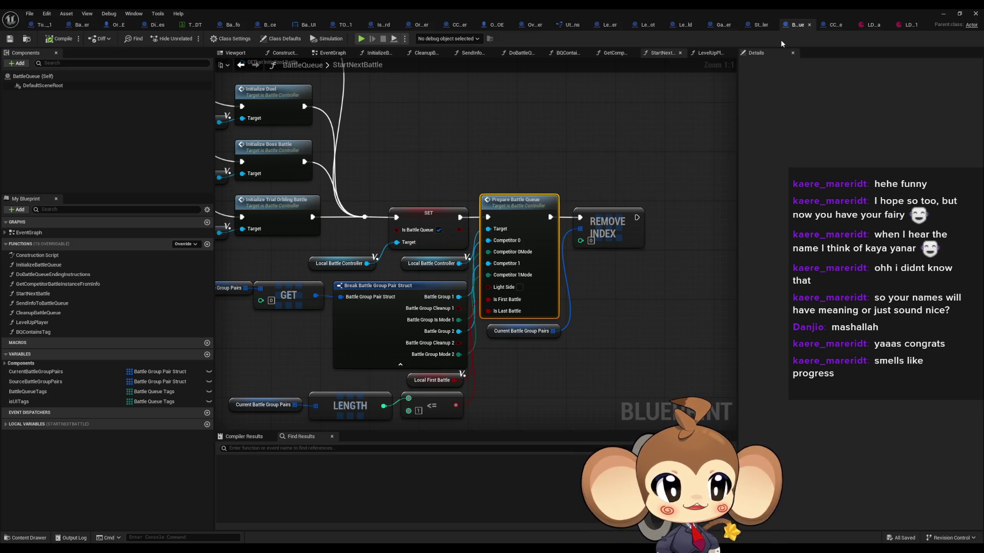
click(757, 25)
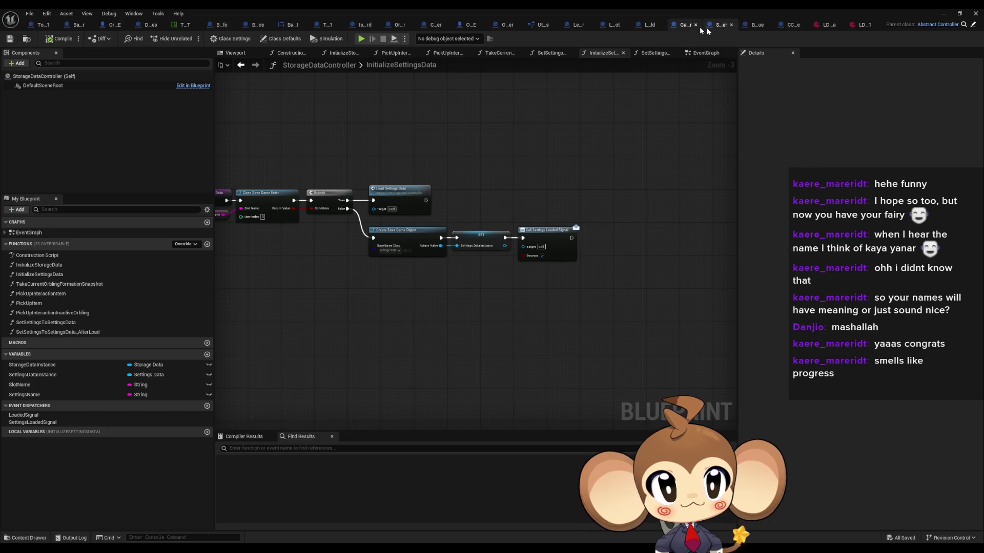
click(757, 25)
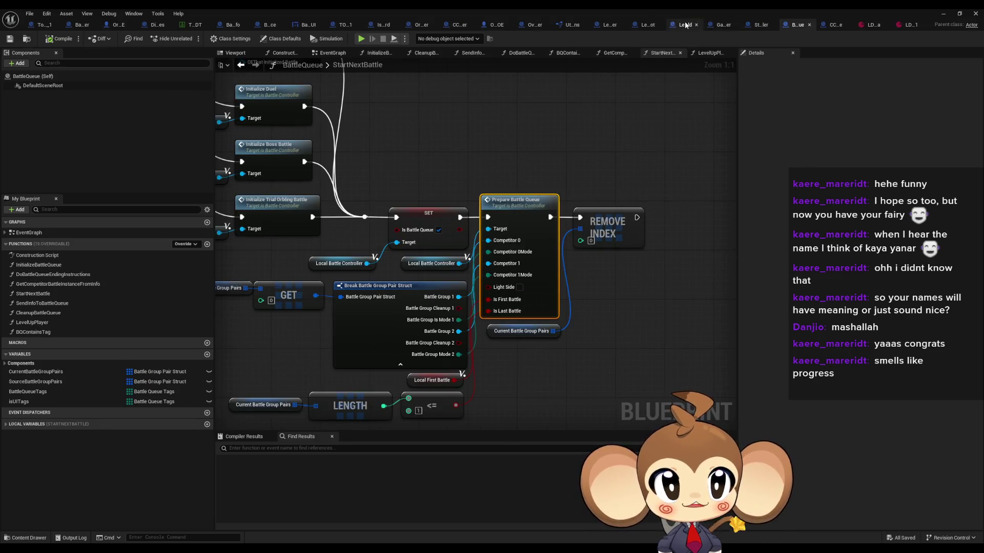
click(685, 26)
click(648, 25)
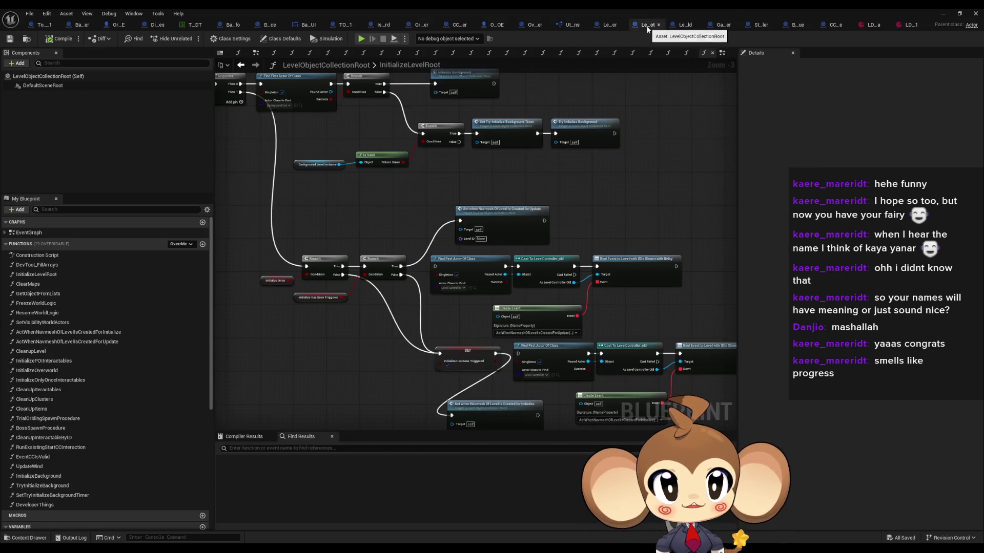
click(605, 25)
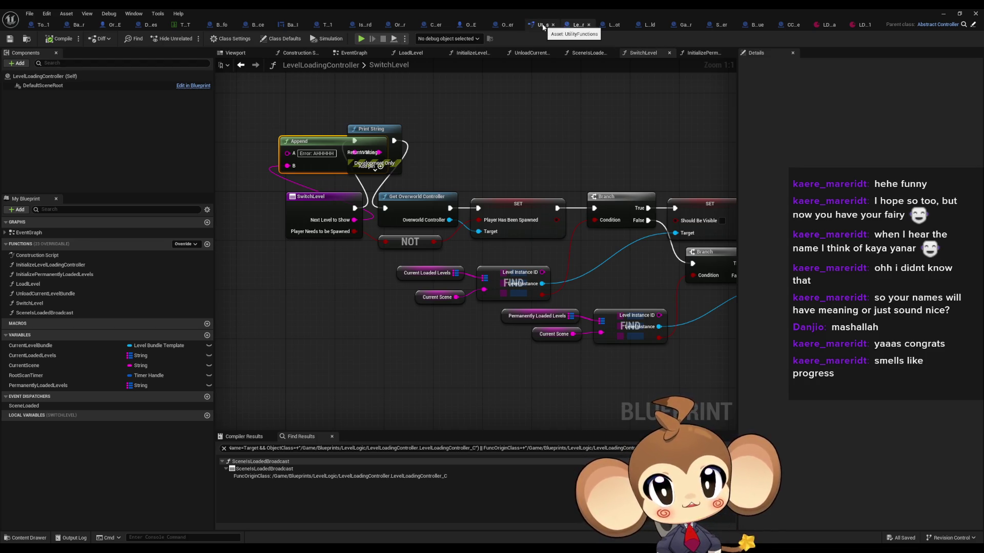
Step: Delete the debug Append and Print String nodes, wiring SwitchLevel straight to Get Overworld Controller
drag(359, 209, 385, 208)
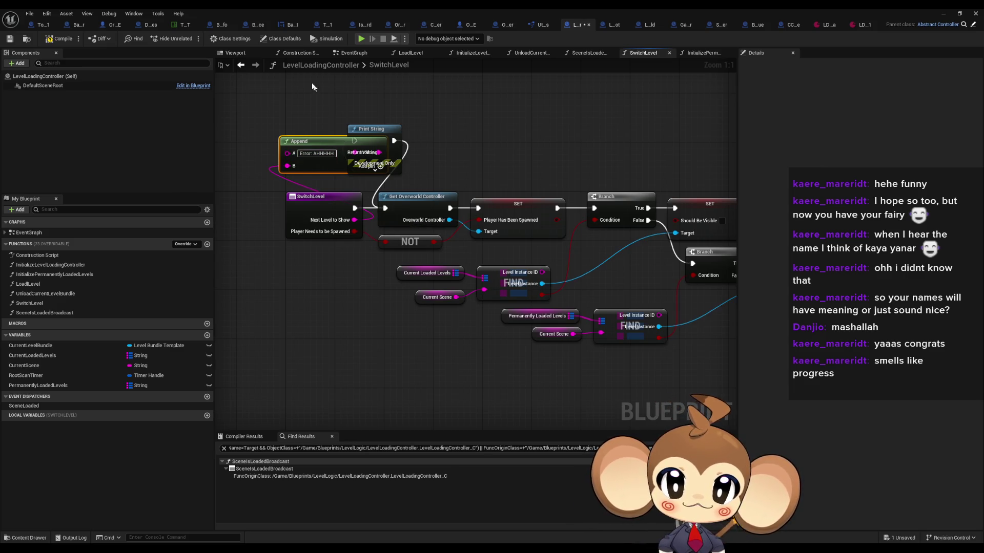
drag(312, 85, 467, 165)
key(Delete)
Step: Play-test again from the level editor, run to the Scribe of progression, enter the arena, then stop
click(943, 14)
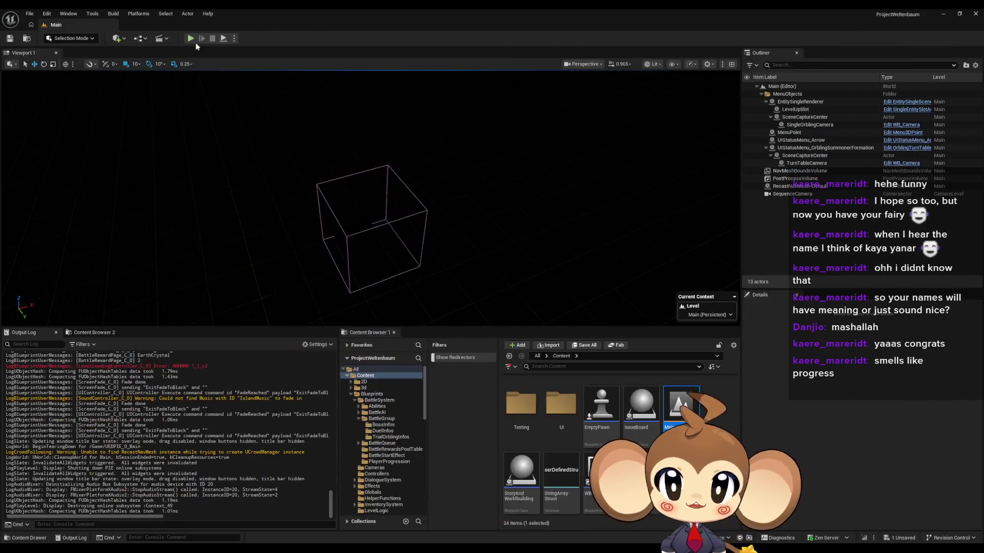
key(alt+p)
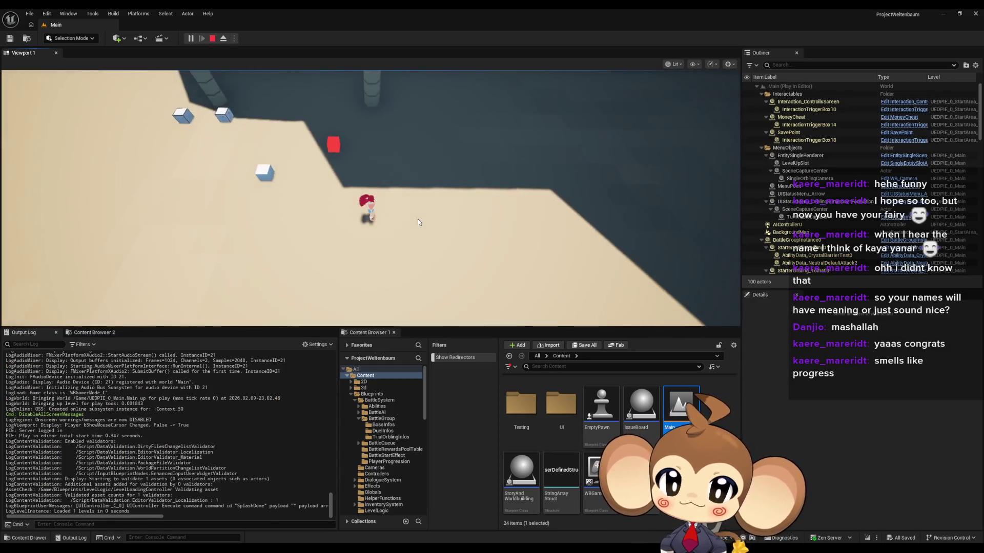
click(417, 222)
key(w)
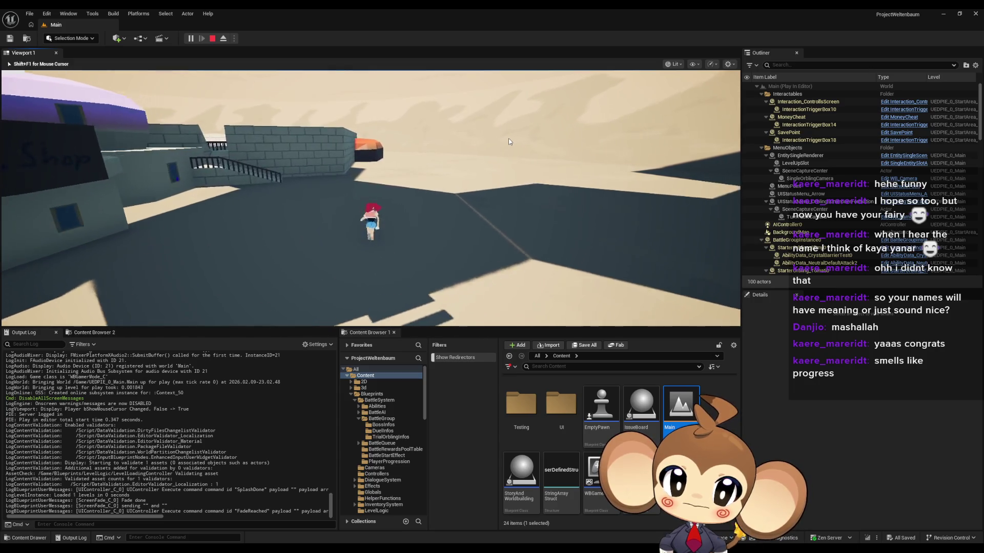
click(507, 150)
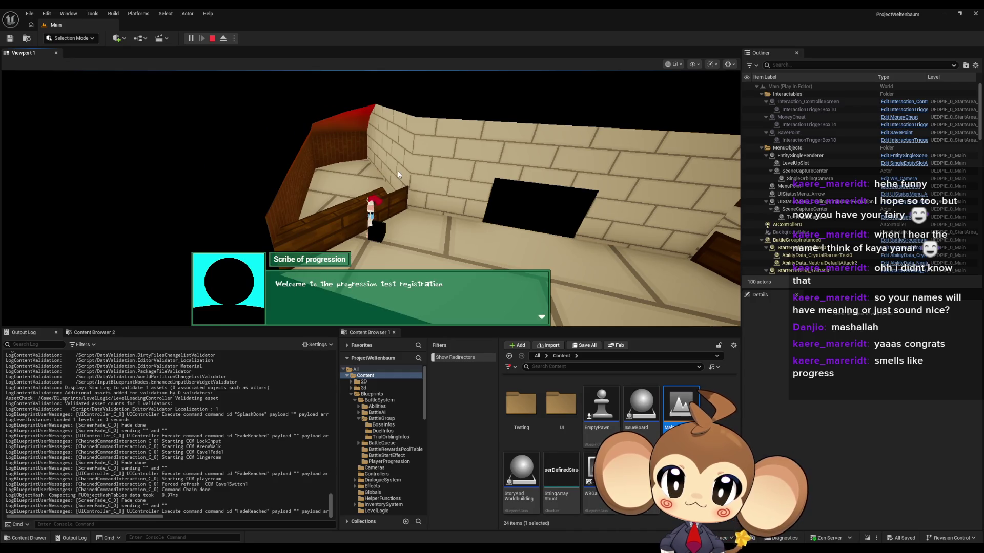
key(Return)
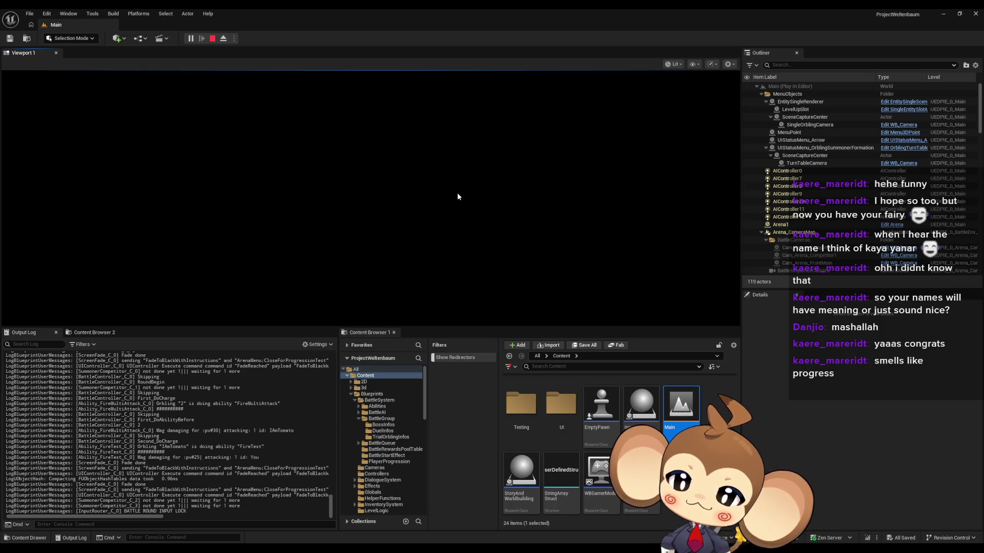
click(212, 38)
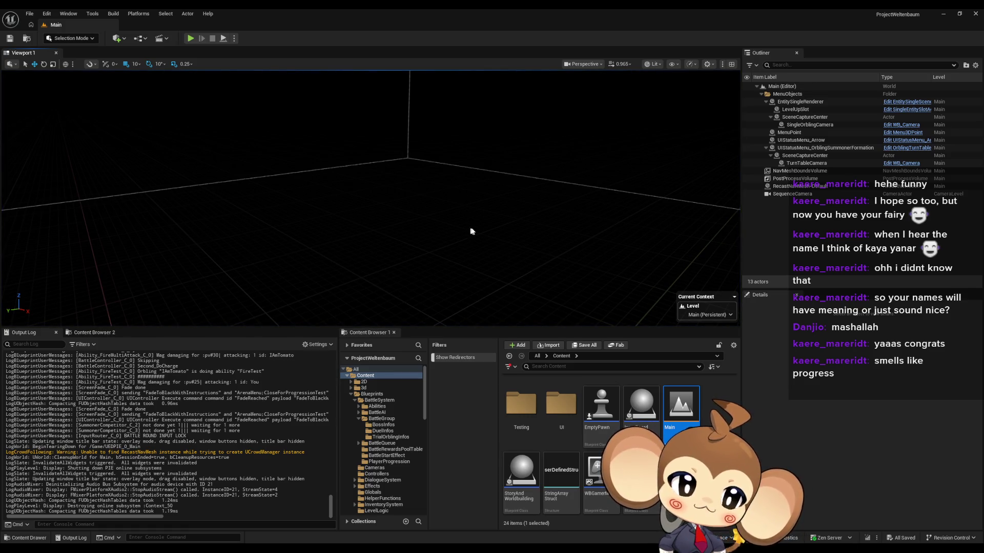
Step: Bring the LevelLoadingController blueprint window forward and switch to the BattleController blueprint
mouse_move(405, 543)
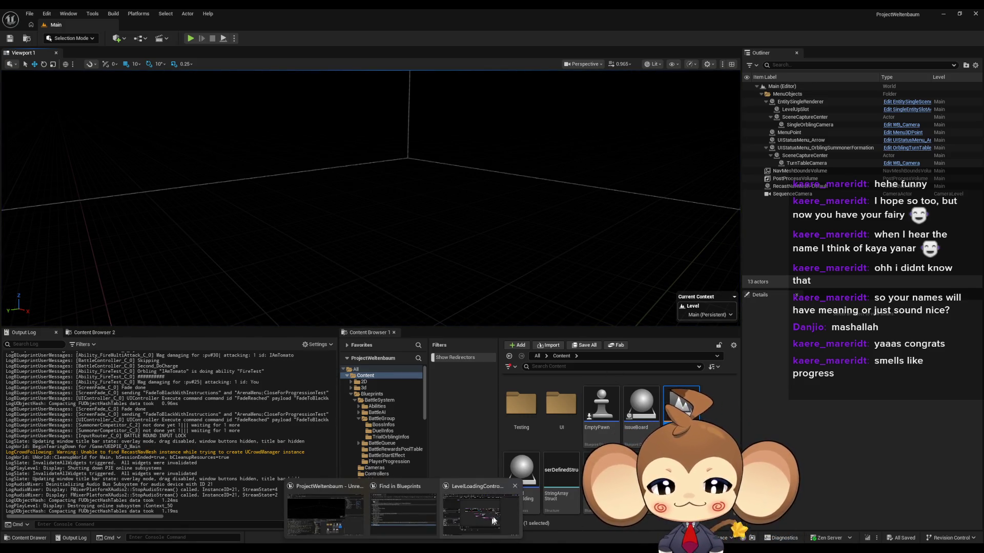
click(497, 518)
click(497, 517)
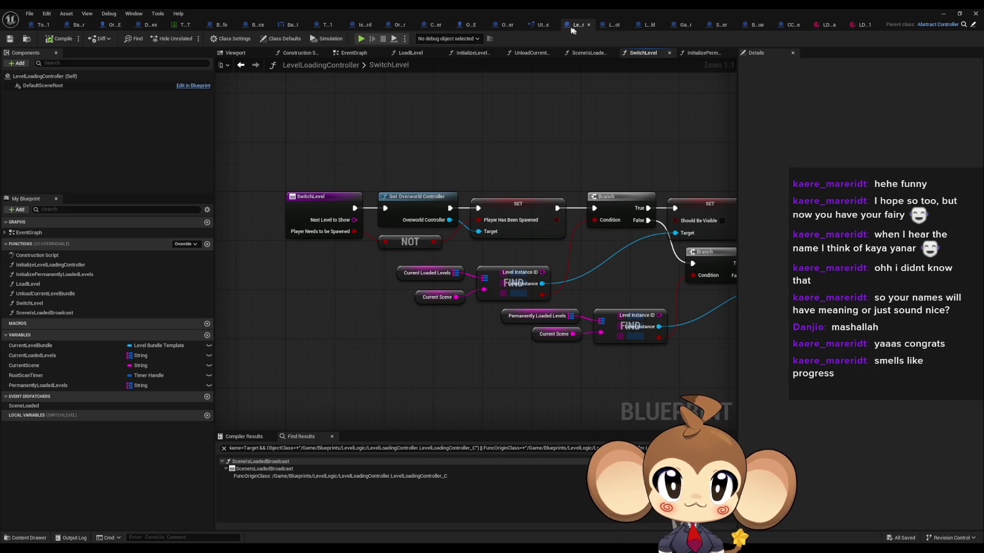
click(80, 25)
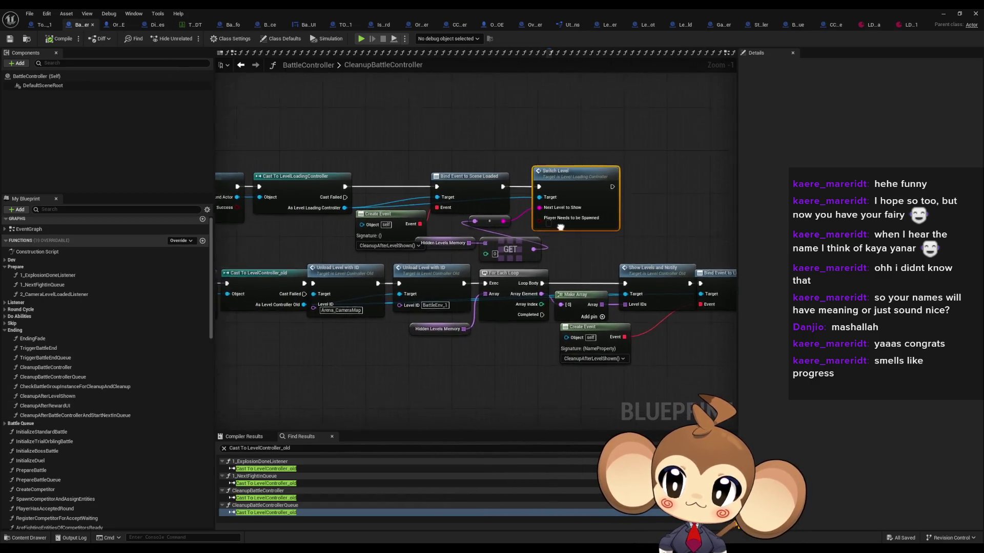
Step: Jump to the Cast To LevelController_old use in CleanupBattleControllerQueue and inspect it
click(262, 514)
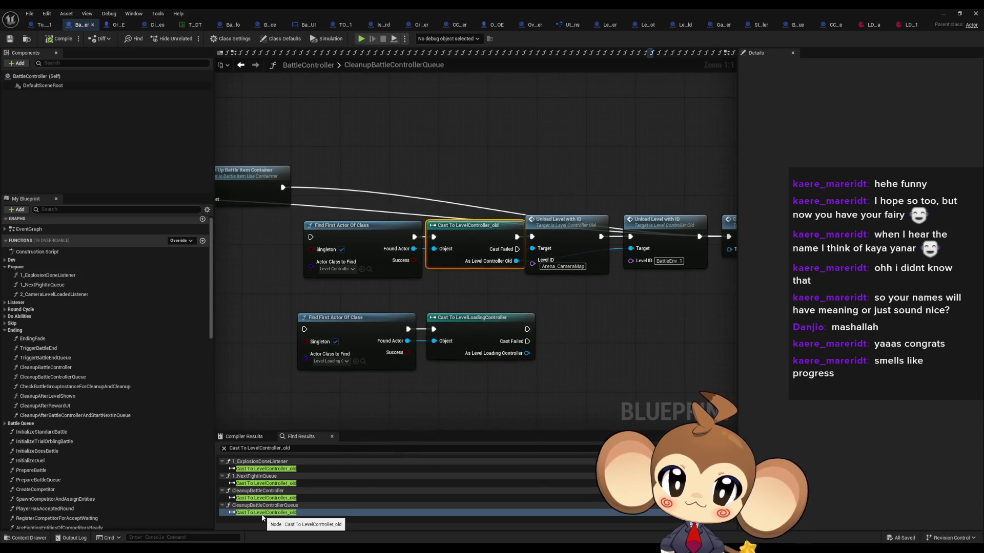
mouse_move(314, 305)
mouse_down()
mouse_move(440, 266)
mouse_move(492, 272)
mouse_up()
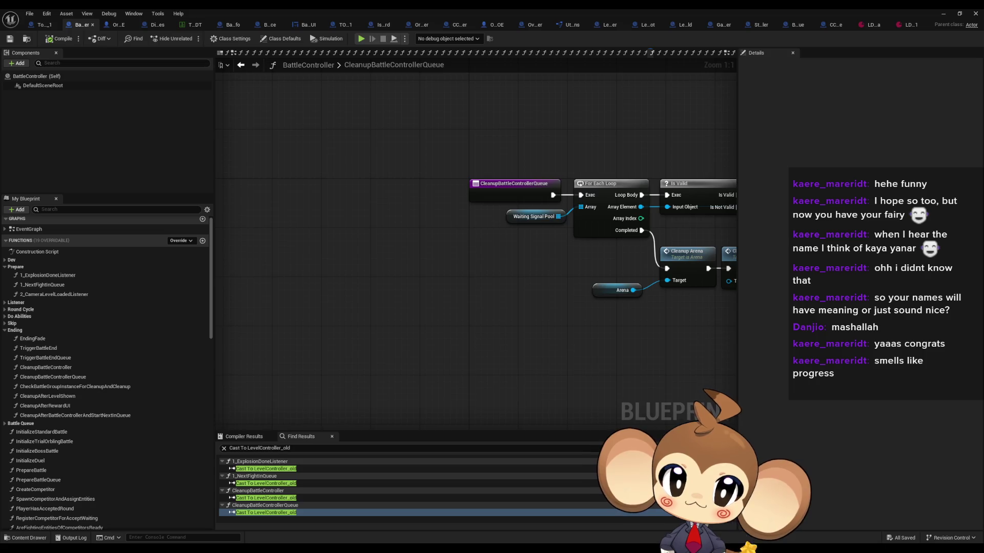
scroll(477, 334, down, 4)
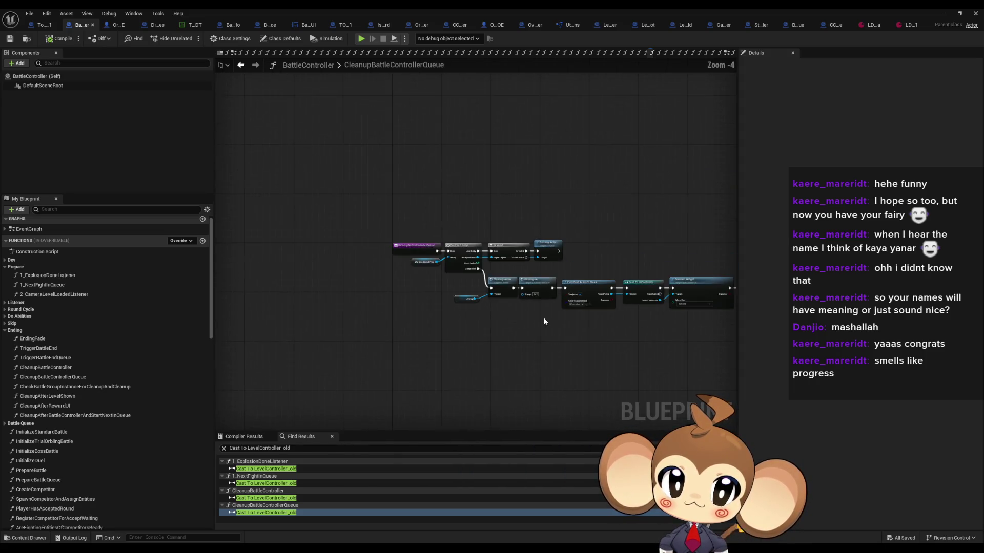
Step: Jump to the old cast in CleanupBattleController and pan around its level loading nodes
click(267, 498)
double_click(268, 500)
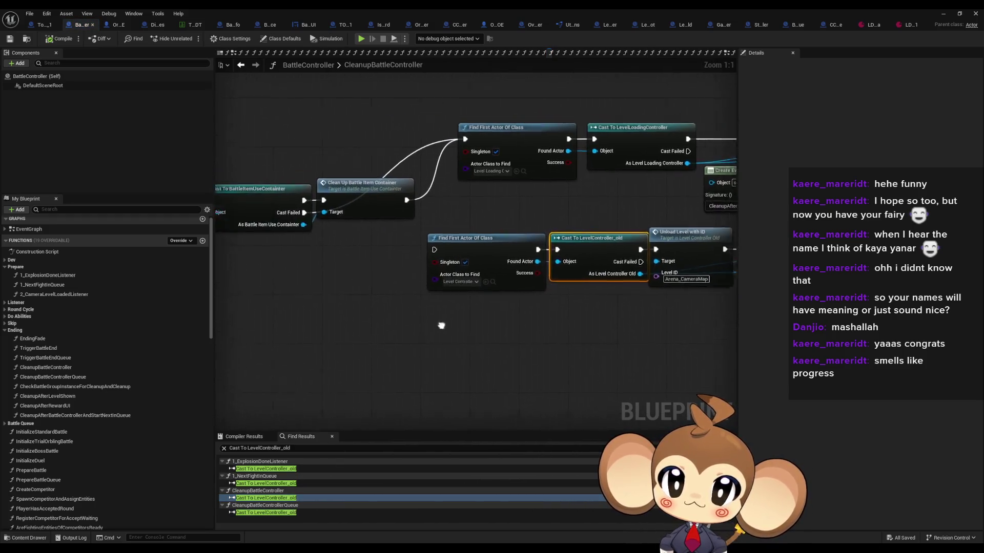
scroll(573, 328, down, 2)
mouse_move(572, 329)
mouse_down()
mouse_move(439, 281)
mouse_move(418, 284)
mouse_up()
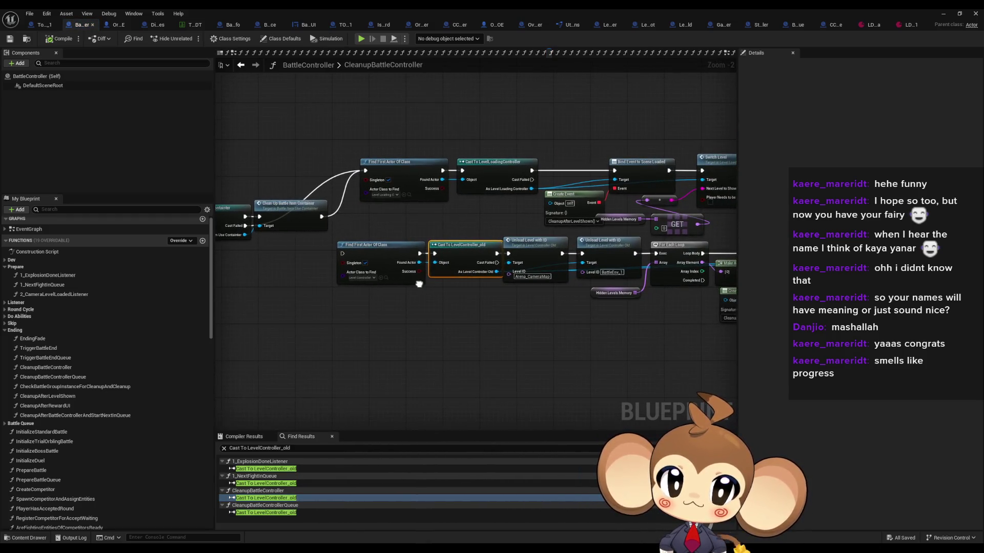
drag(624, 206, 451, 226)
drag(260, 214, 220, 169)
drag(304, 226, 347, 228)
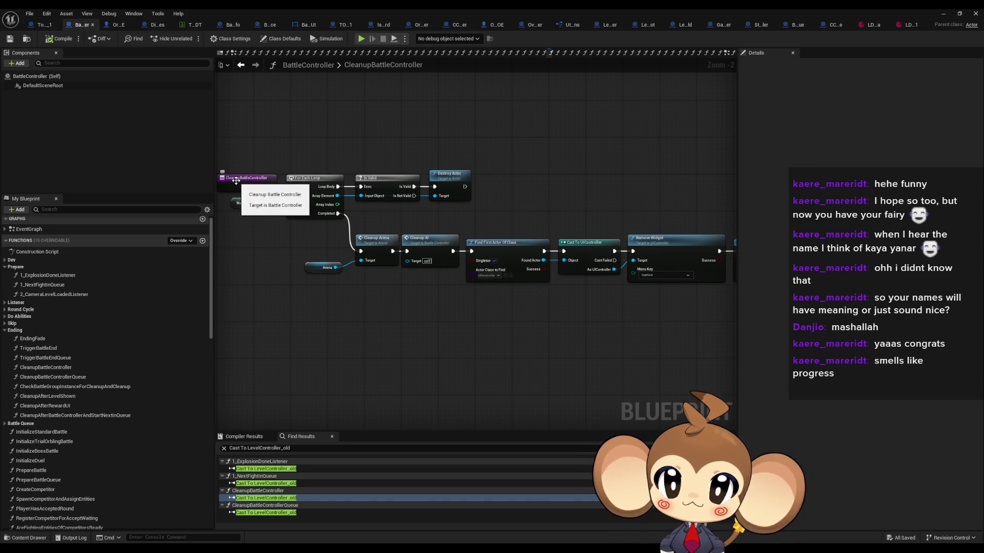
Step: Jump to the old cast in 1_NextFightInQueue and frame its node chain
click(263, 484)
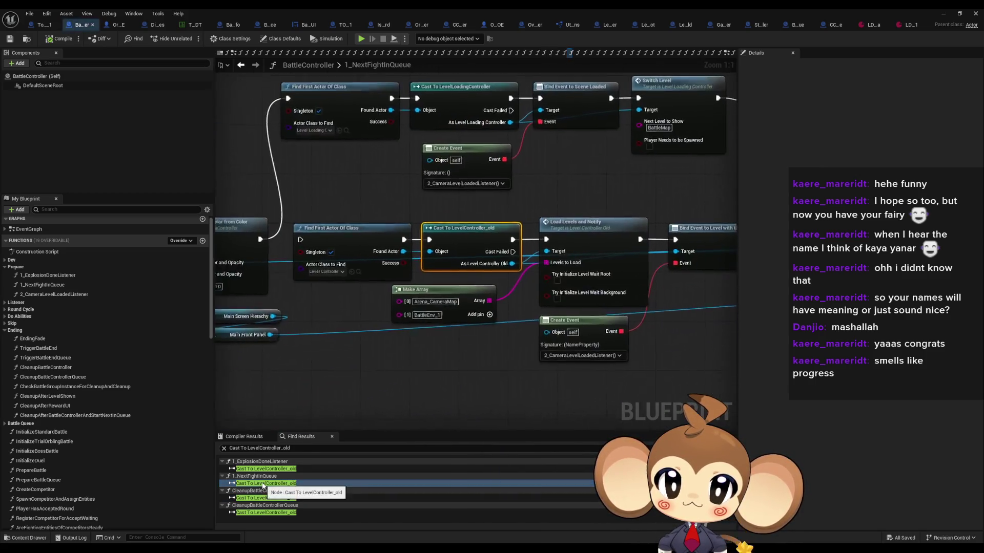
scroll(413, 356, down, 4)
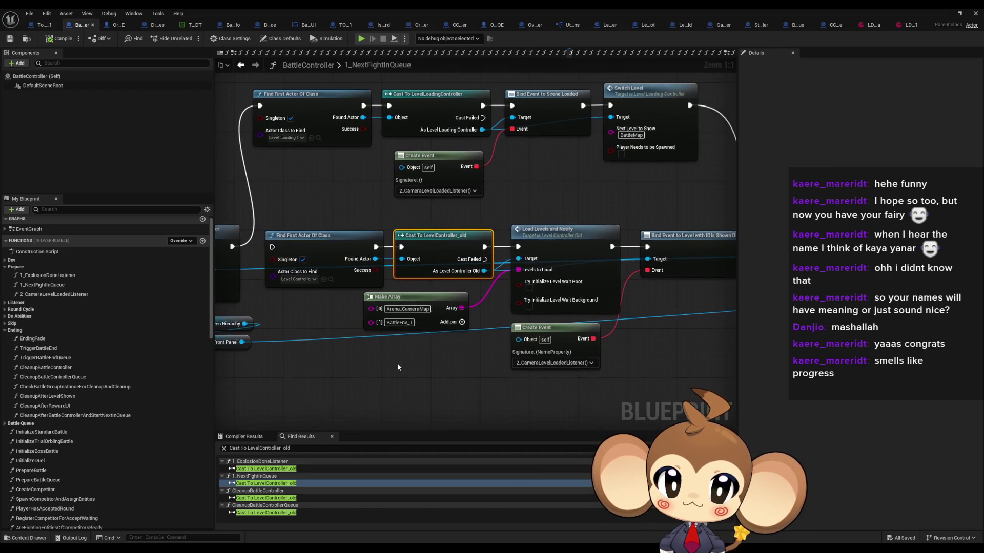
drag(420, 352, 526, 313)
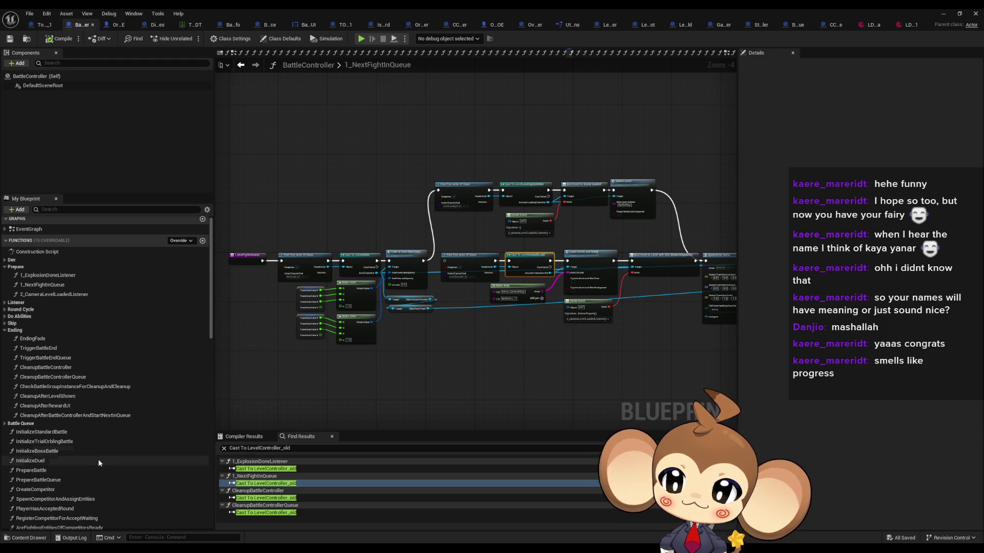
scroll(99, 457, down, 5)
scroll(100, 462, down, 6)
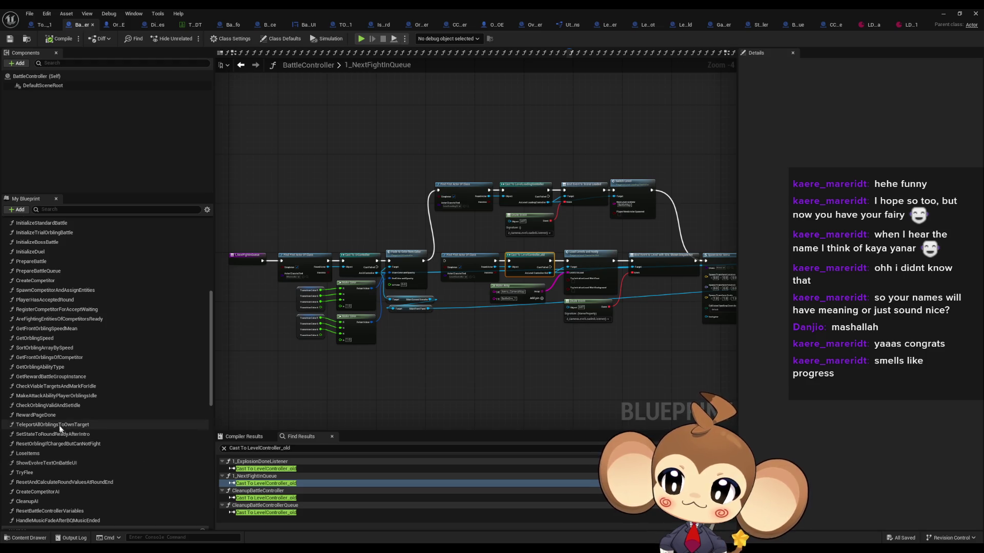
scroll(57, 413, up, 5)
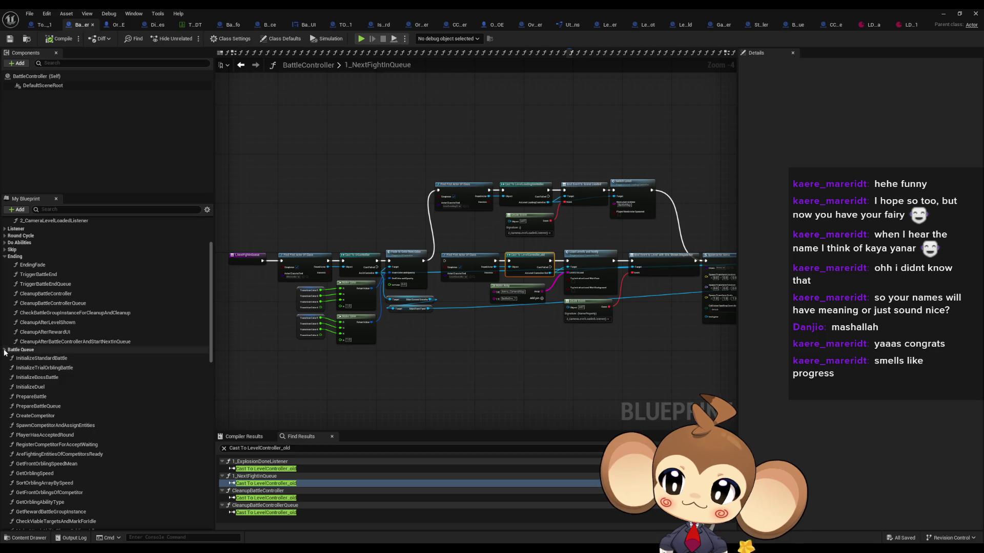
Step: Open BQ_Tagging_PlayerWon and frame its branch, Is Last Battle and ADDUNIQUE nodes
click(6, 350)
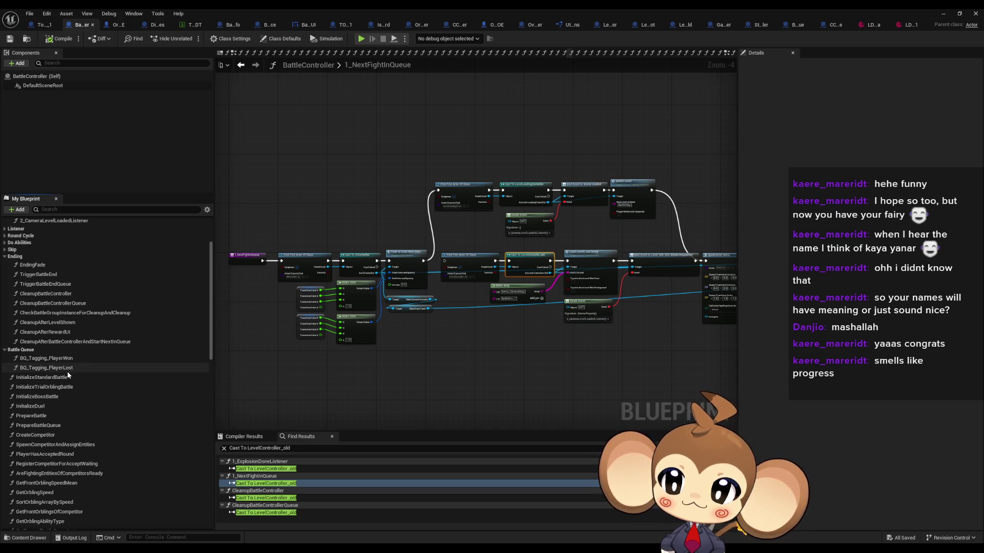
double_click(67, 359)
click(419, 216)
click(461, 248)
key(Home)
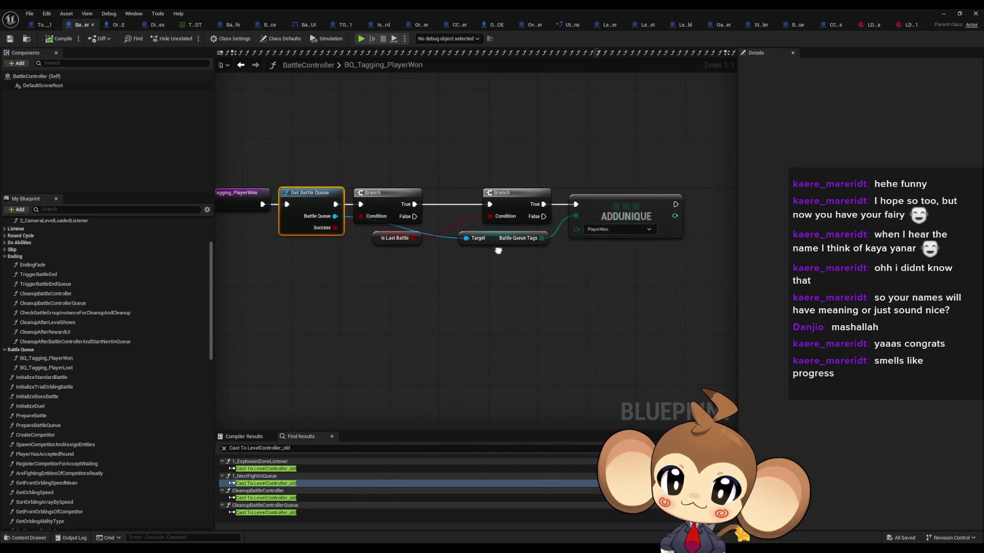
drag(401, 185, 659, 261)
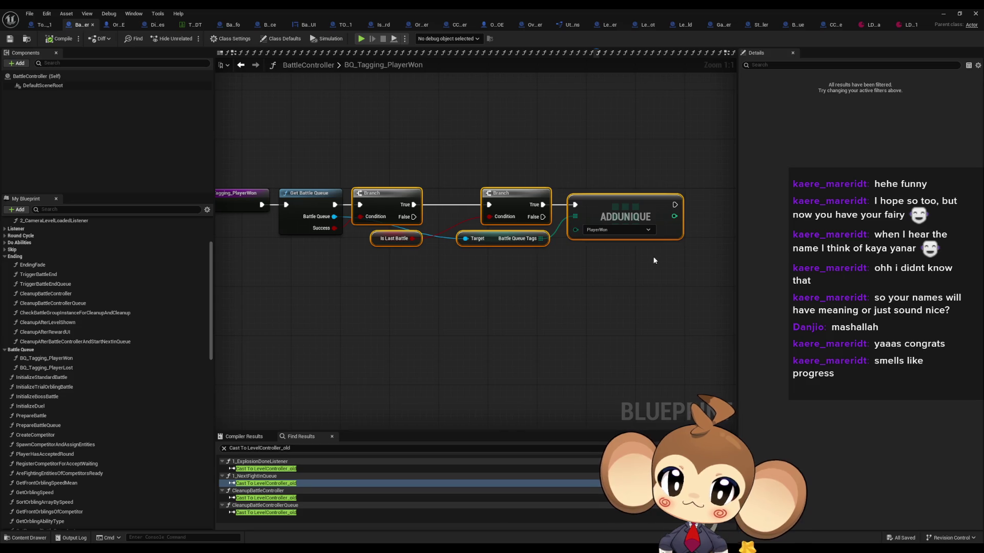
key(Home)
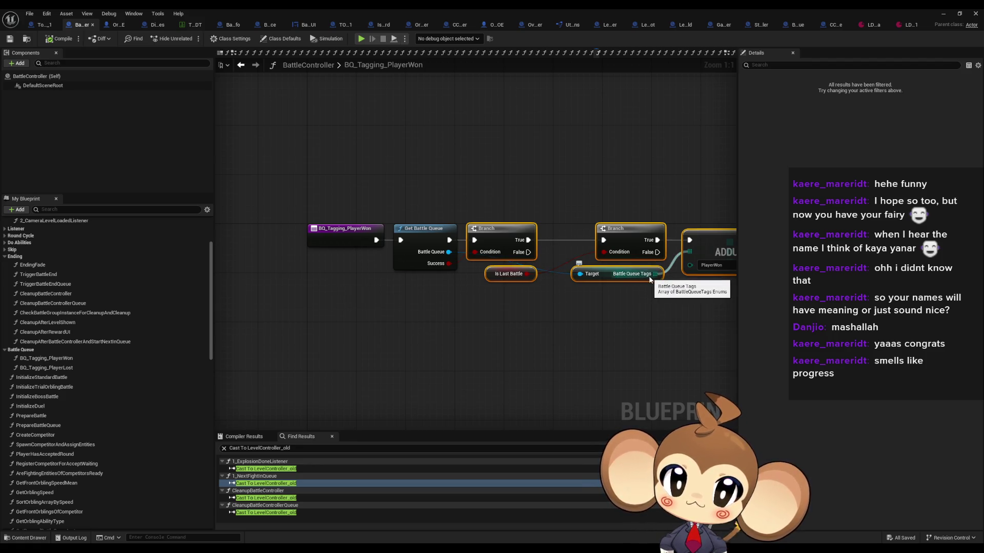
drag(696, 289, 624, 296)
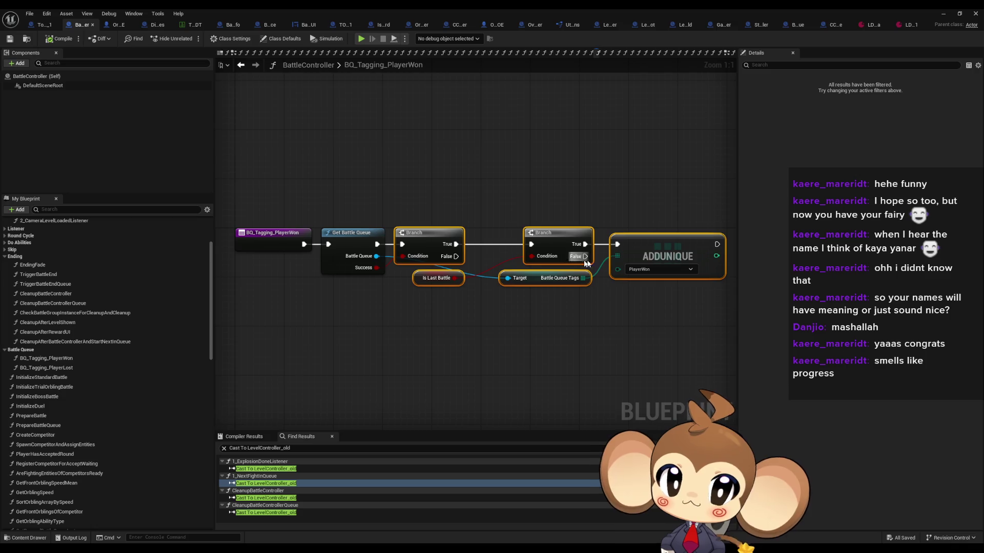
Step: Open BQ_Tagging_PlayerLost, then the CleanupAfterBattleControllerAndStartNextInQueue function
click(467, 305)
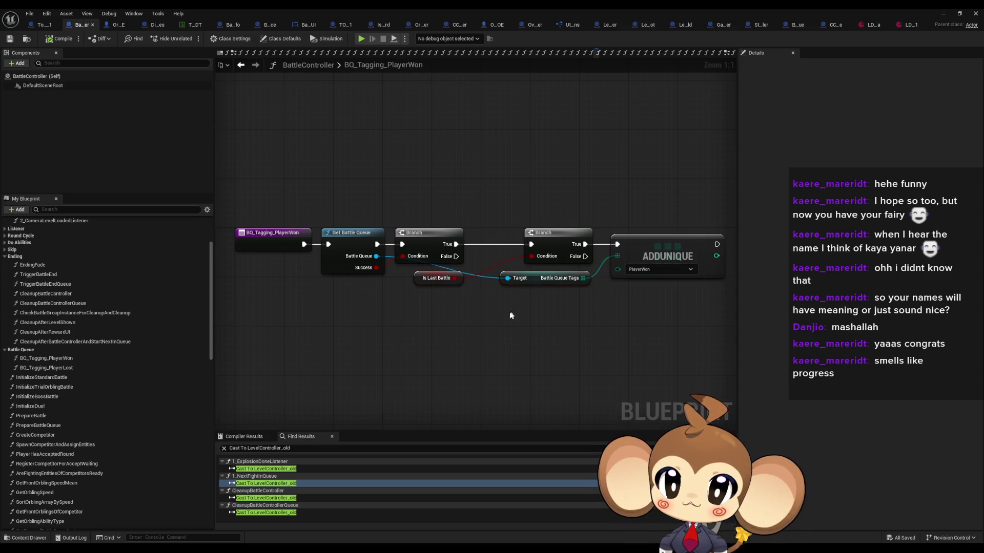
double_click(59, 369)
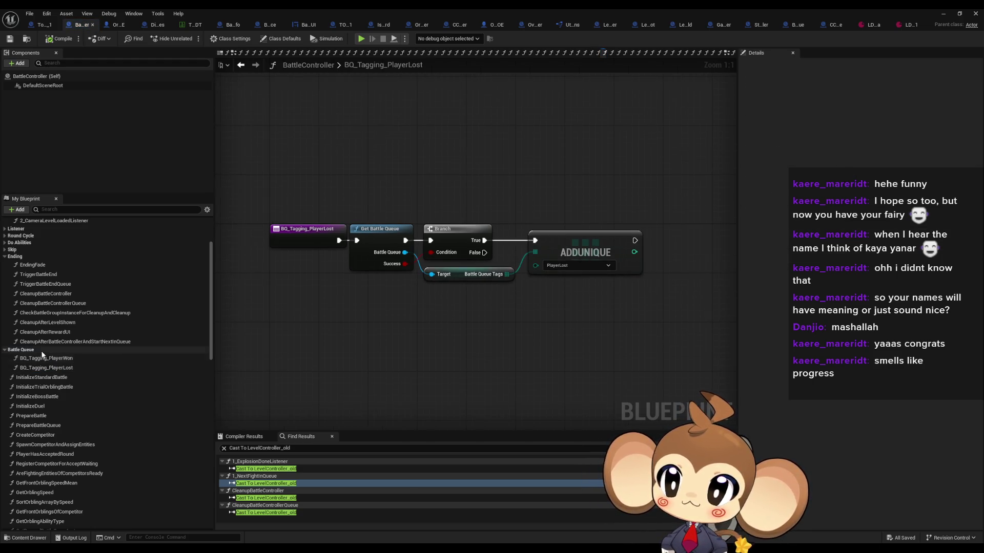
double_click(62, 342)
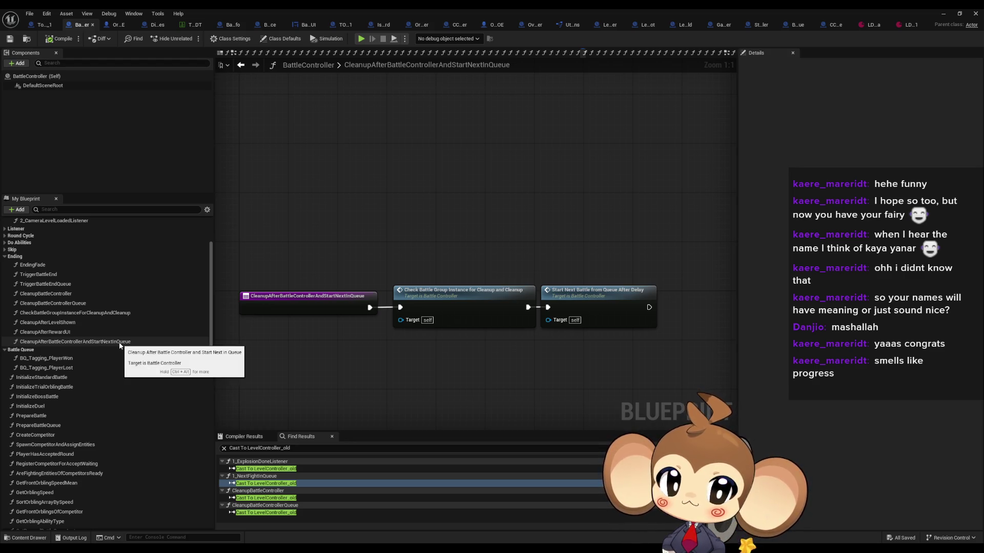
Step: Follow Start Next Battle from Queue After Delay to its Delay, Find First Actor and BattleQueue cast
click(609, 299)
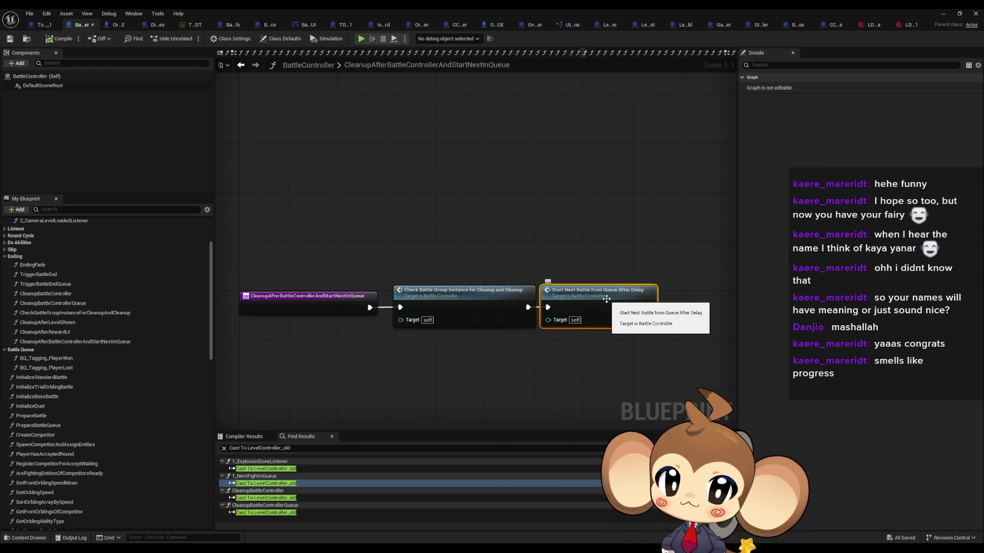
double_click(608, 299)
mouse_move(607, 303)
mouse_down()
mouse_move(585, 294)
mouse_move(363, 299)
mouse_up()
click(446, 266)
mouse_move(450, 219)
mouse_down()
mouse_move(487, 281)
mouse_move(594, 316)
mouse_up()
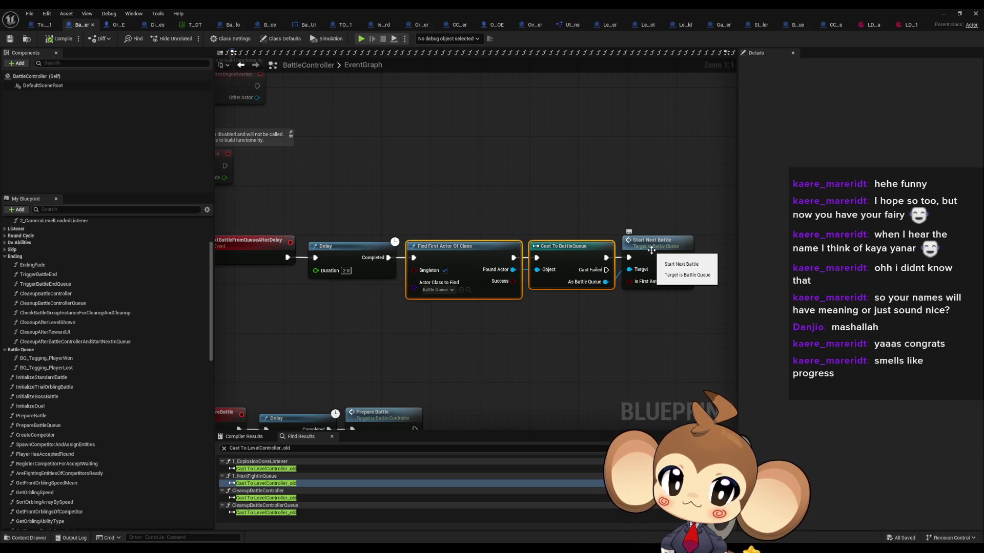
Step: Open BattleQueue's StartNextBattle and from it the Prepare Battle Queue function
double_click(650, 250)
scroll(459, 231, down, 3)
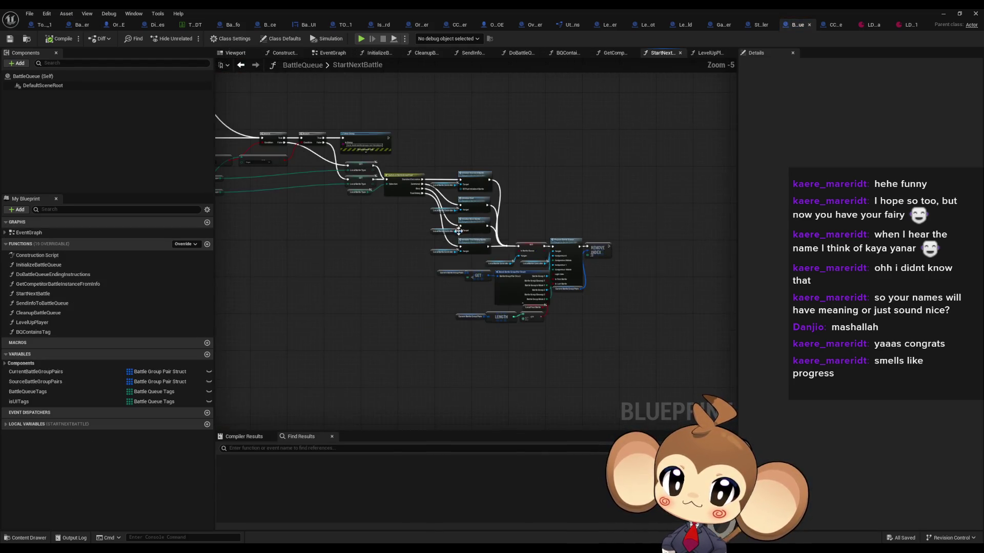
scroll(458, 231, up, 2)
scroll(615, 318, up, 2)
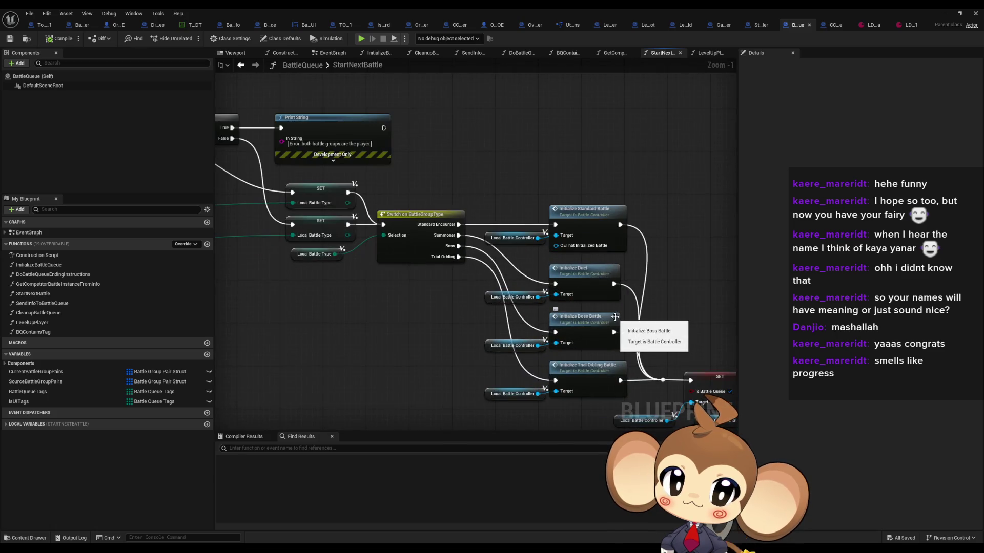
scroll(459, 284, down, 4)
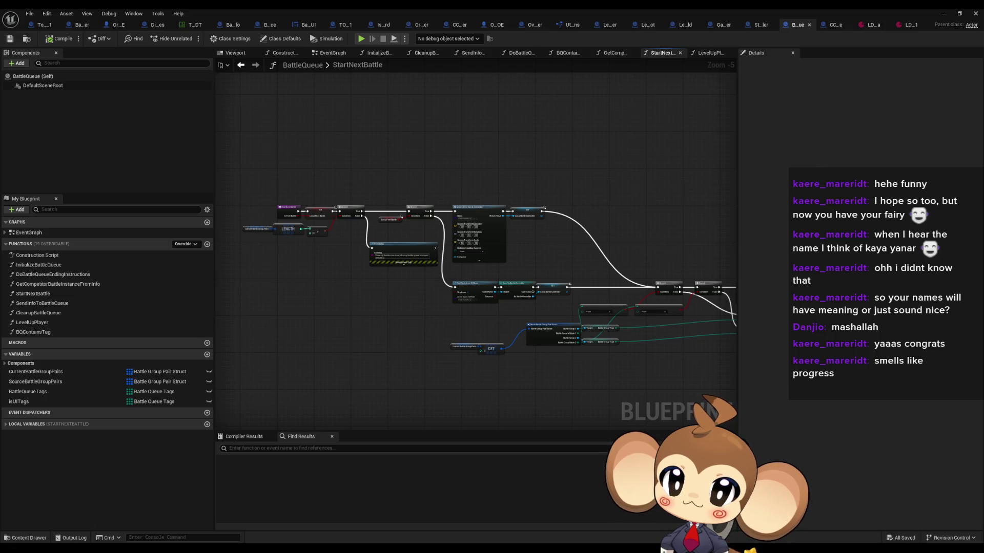
scroll(372, 216, up, 5)
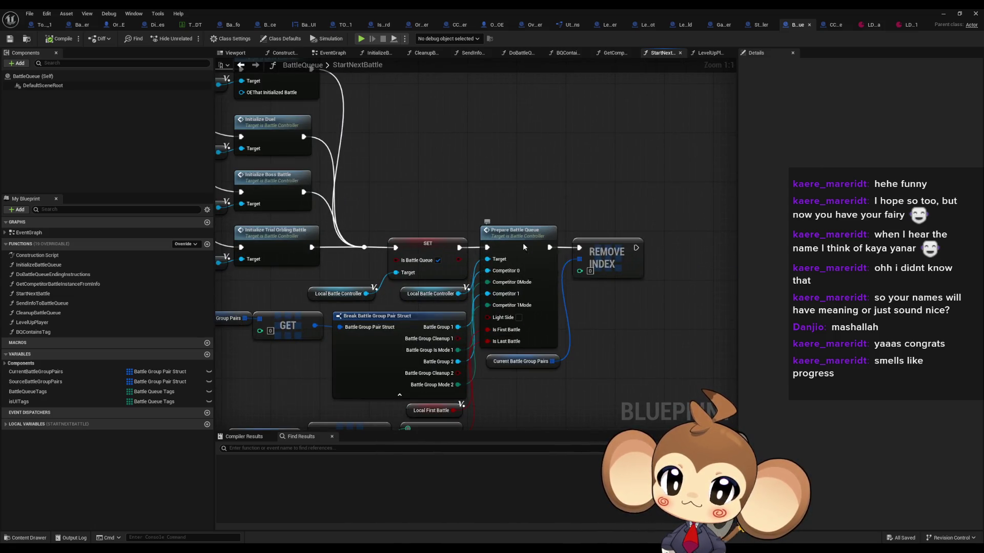
double_click(524, 247)
scroll(515, 272, down, 3)
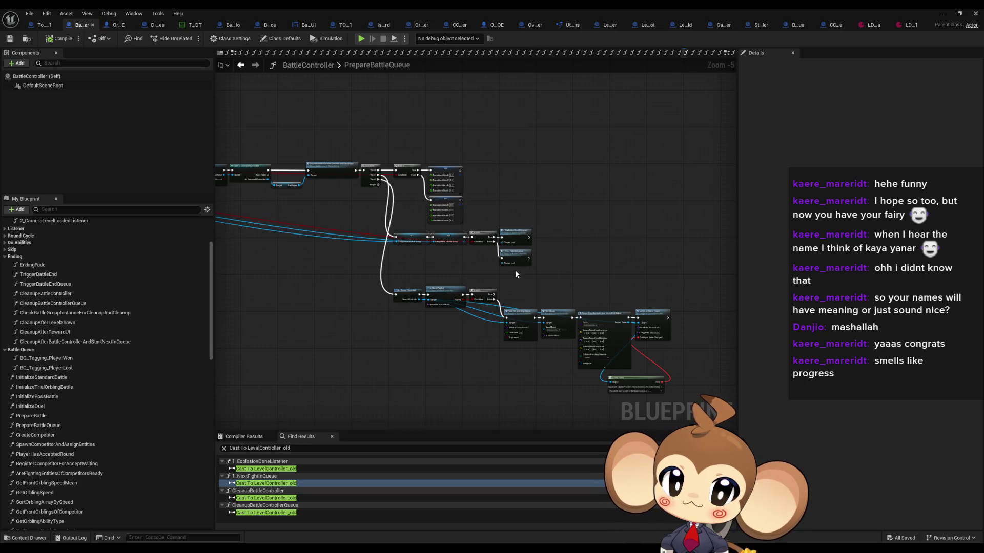
Step: Inspect PrepareBattleQueue's Reset Battle Controller Variables, Set Input Lock, Branch and transition colour SET nodes
scroll(515, 271, up, 5)
click(501, 224)
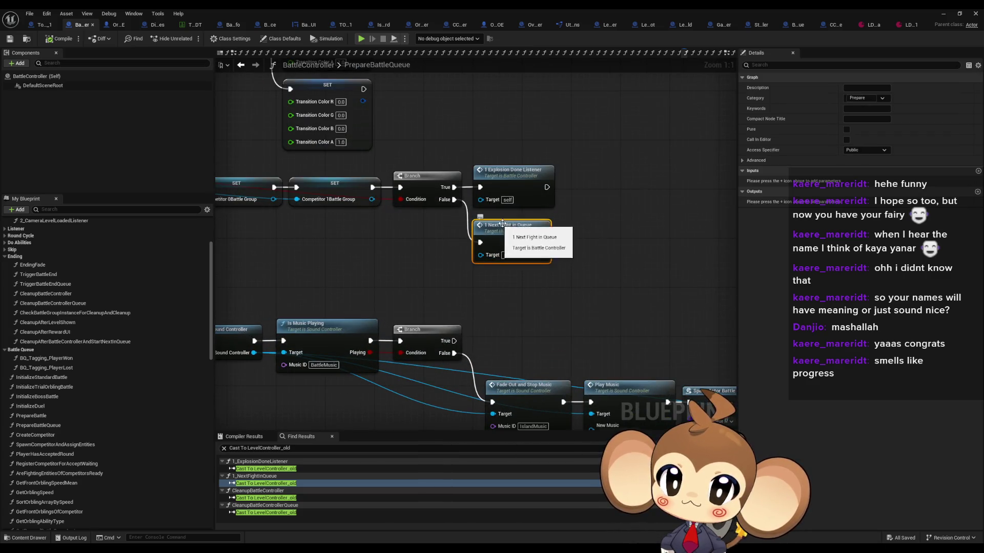
scroll(471, 257, down, 3)
scroll(334, 244, down, 2)
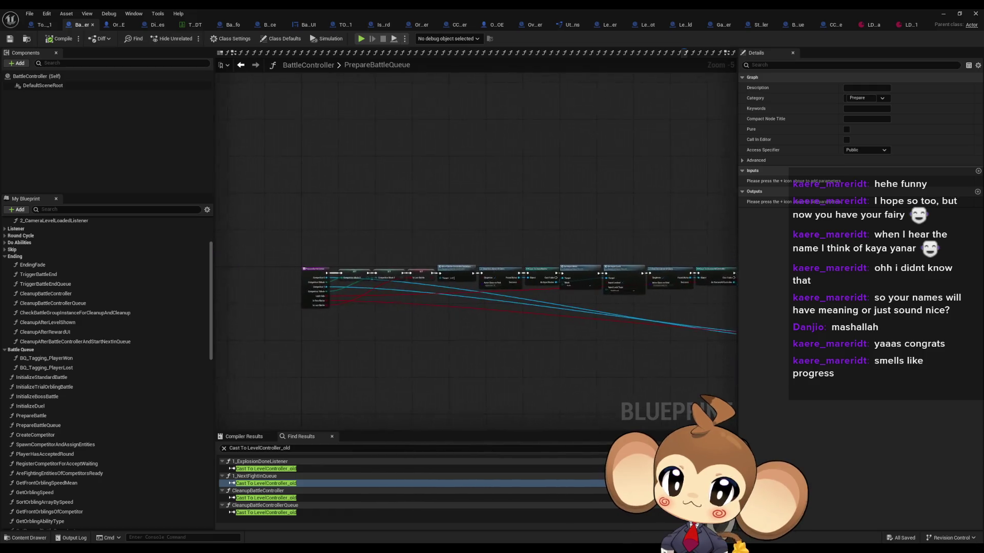
scroll(376, 297, up, 3)
scroll(476, 306, up, 2)
click(462, 225)
mouse_move(592, 281)
mouse_down()
mouse_move(260, 265)
mouse_move(237, 253)
mouse_up()
drag(484, 215, 411, 226)
click(361, 195)
scroll(343, 194, down, 4)
scroll(594, 248, up, 3)
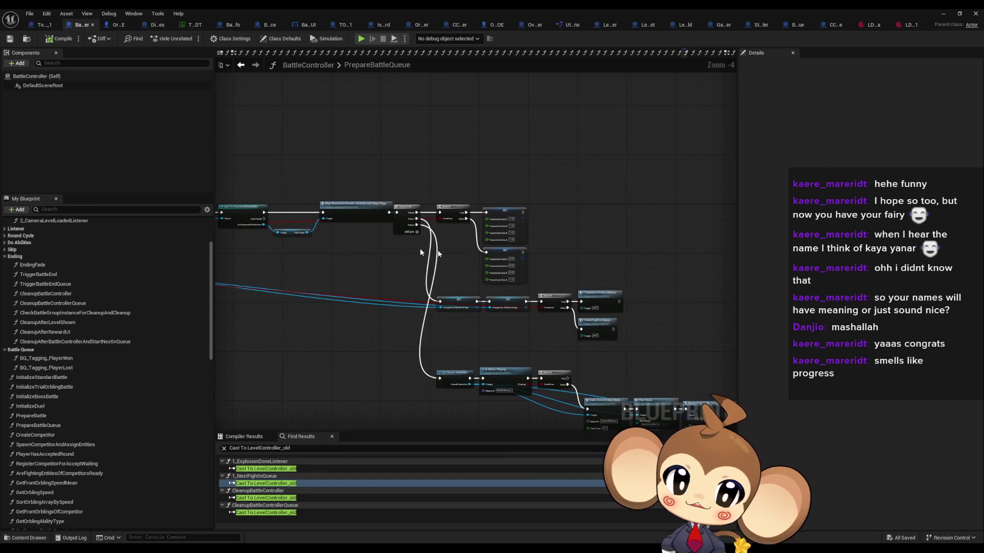
drag(447, 154, 585, 313)
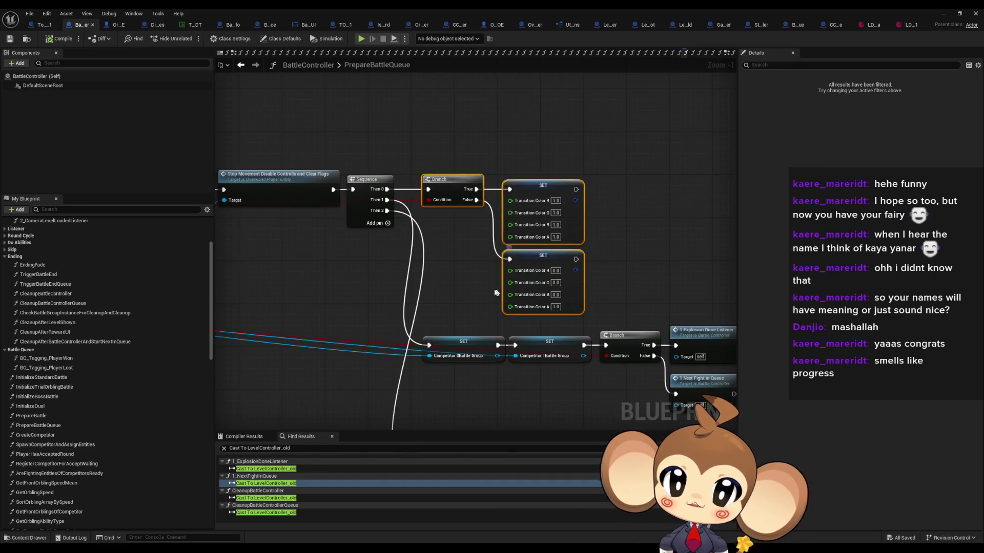
drag(344, 274, 362, 279)
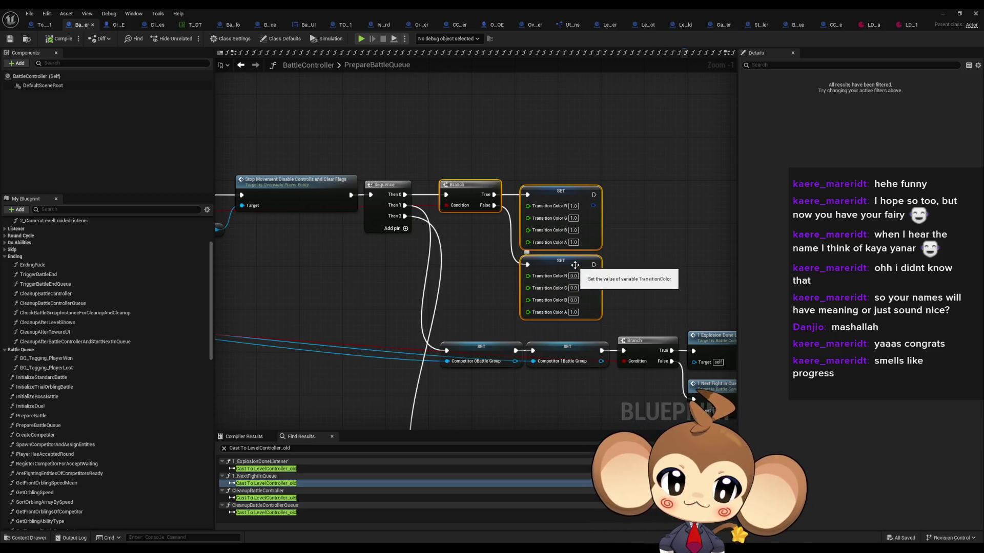
Step: Examine the later chain: Fade Out and Stop Music, Is Music Playing, SpawnActor and Listen to Music Trigger
scroll(619, 292, down, 3)
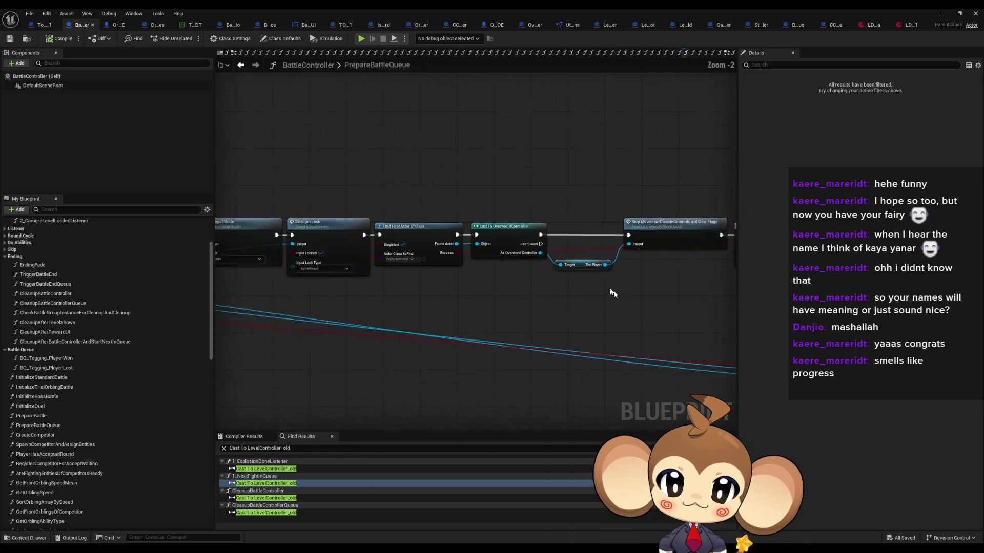
scroll(430, 277, up, 3)
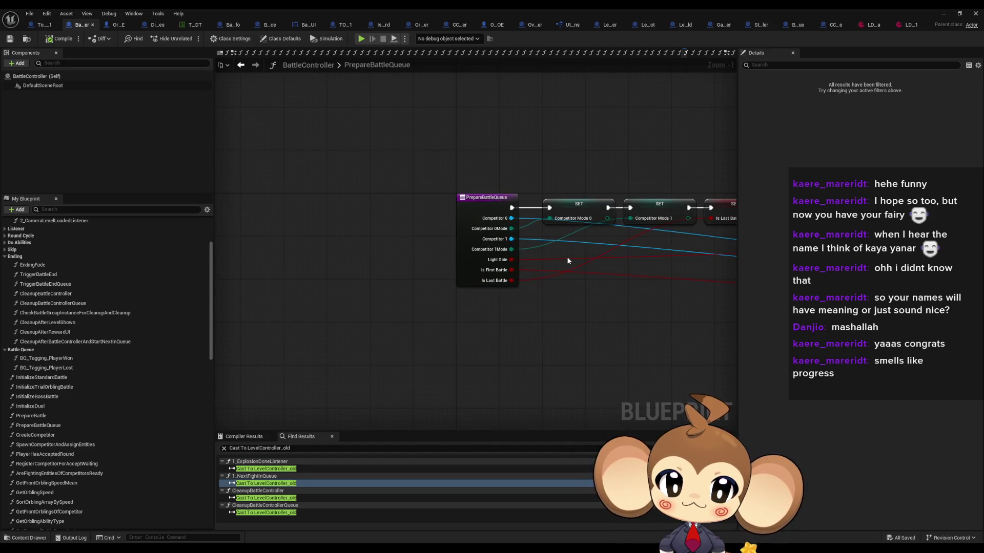
scroll(571, 260, down, 2)
drag(630, 263, 333, 287)
scroll(536, 307, up, 2)
mouse_move(666, 318)
mouse_down()
mouse_move(512, 308)
mouse_move(536, 306)
mouse_move(450, 272)
mouse_up()
click(567, 335)
mouse_move(567, 335)
mouse_down()
mouse_move(575, 296)
mouse_move(441, 199)
mouse_up()
mouse_move(424, 247)
mouse_down()
mouse_move(413, 334)
mouse_move(792, 467)
mouse_move(580, 328)
mouse_move(605, 328)
mouse_up()
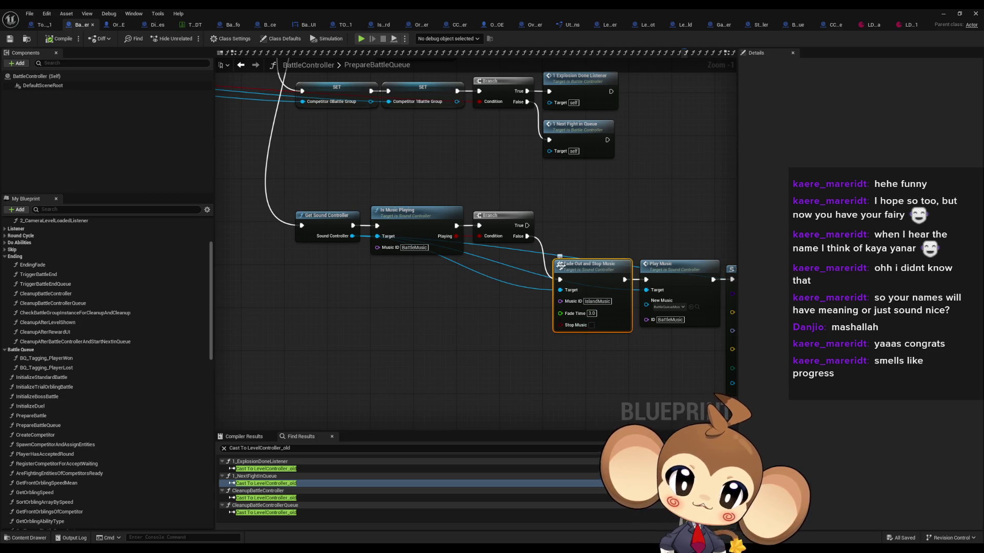
drag(382, 177, 427, 287)
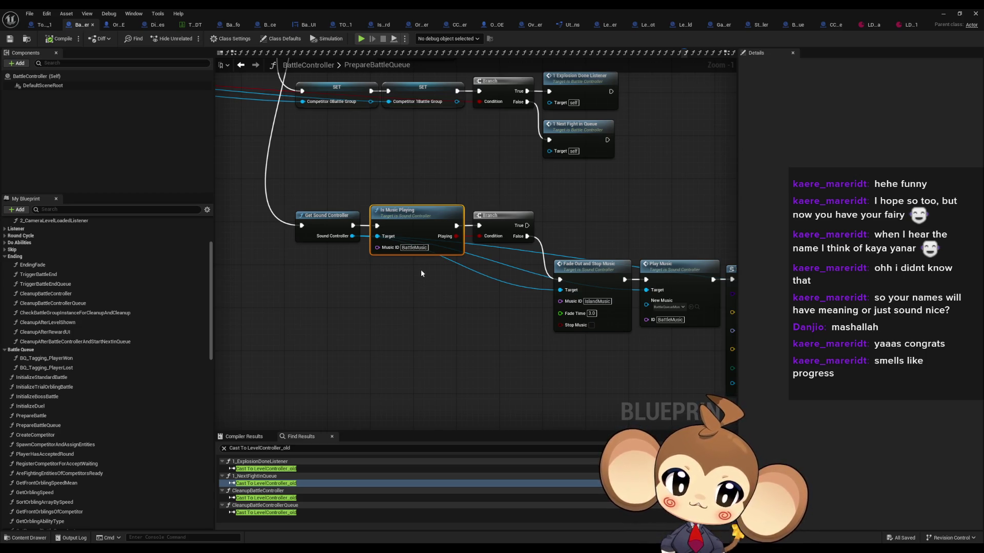
drag(616, 242, 463, 234)
drag(555, 205, 377, 167)
drag(566, 197, 611, 289)
scroll(582, 300, down, 4)
scroll(522, 279, up, 4)
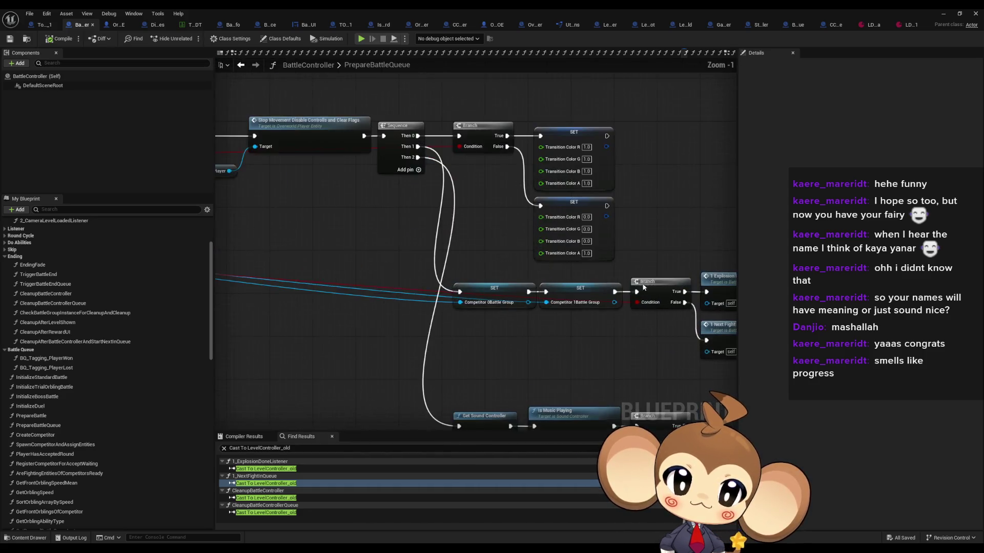
Step: Open 1_NextFightInQueue and select its Fade to Color from Color node
double_click(523, 279)
scroll(410, 256, up, 3)
drag(421, 195, 477, 279)
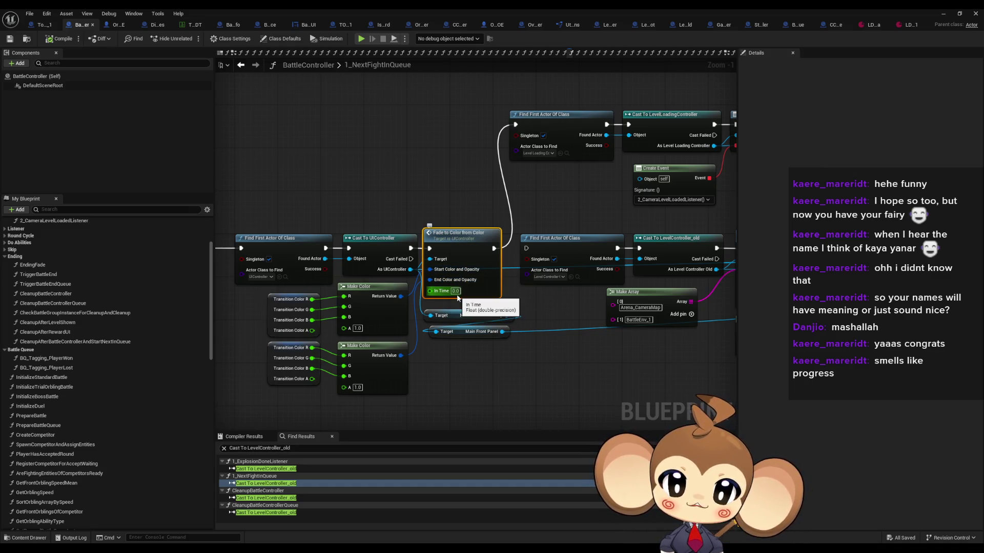
scroll(450, 298, up, 1)
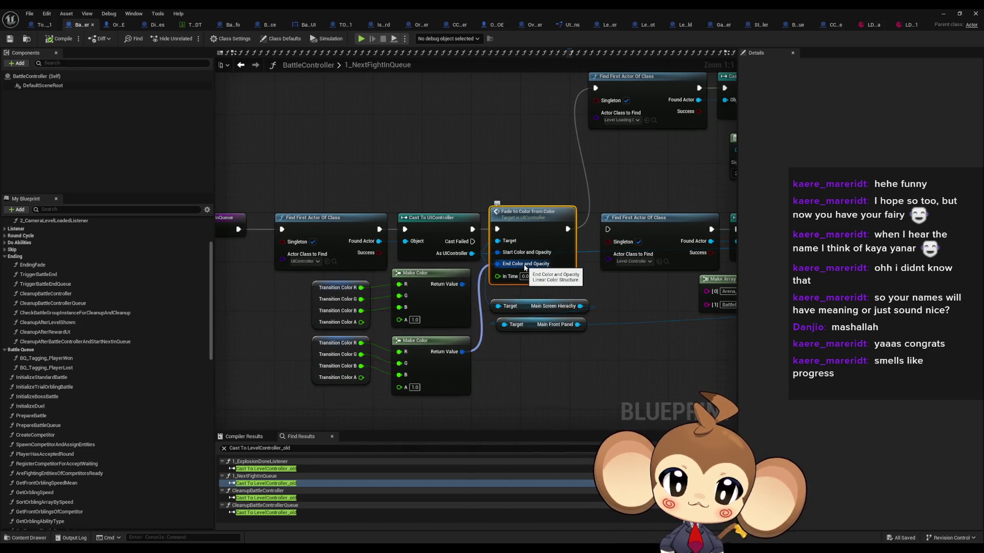
scroll(524, 267, down, 1)
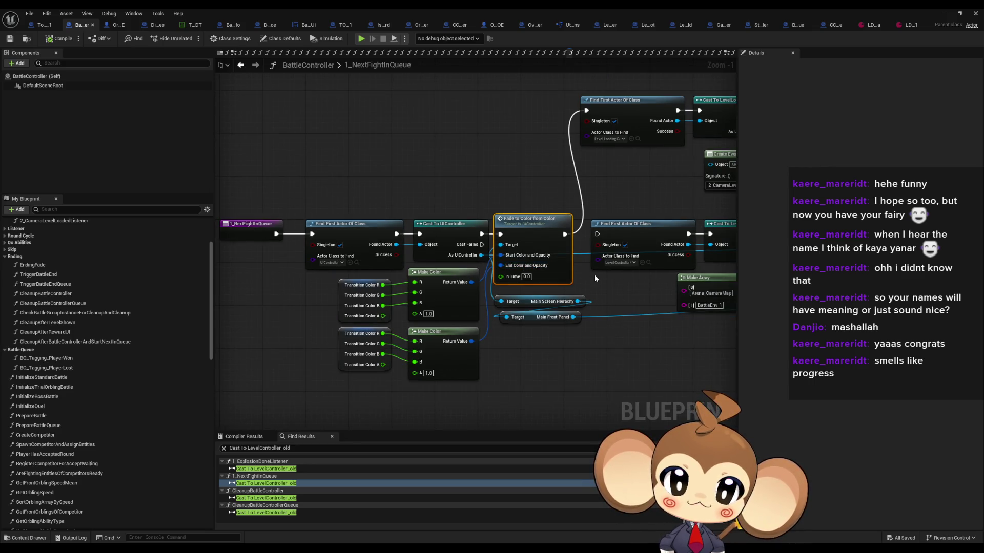
drag(592, 274, 219, 280)
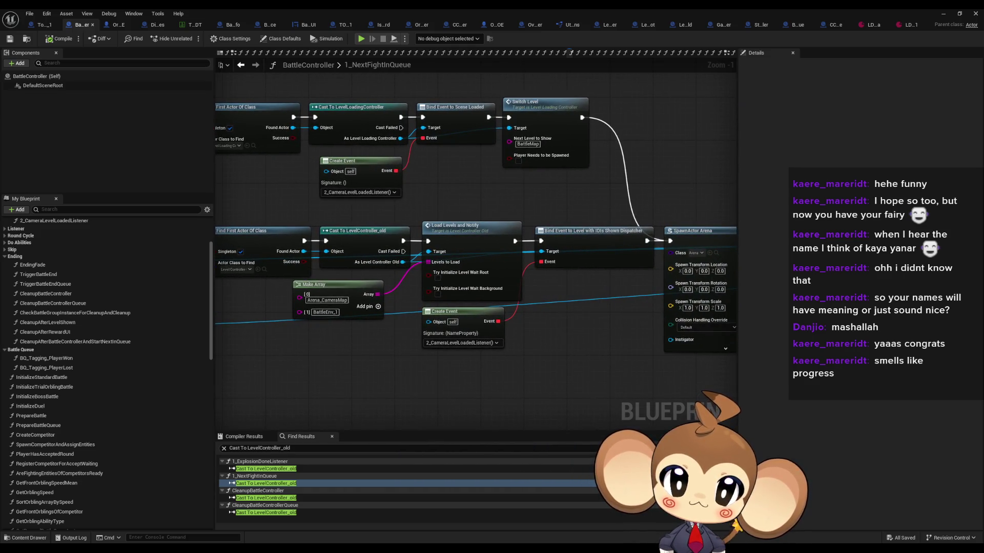
mouse_move(487, 188)
mouse_down()
mouse_move(551, 137)
mouse_move(558, 155)
mouse_move(440, 219)
mouse_move(318, 178)
mouse_up()
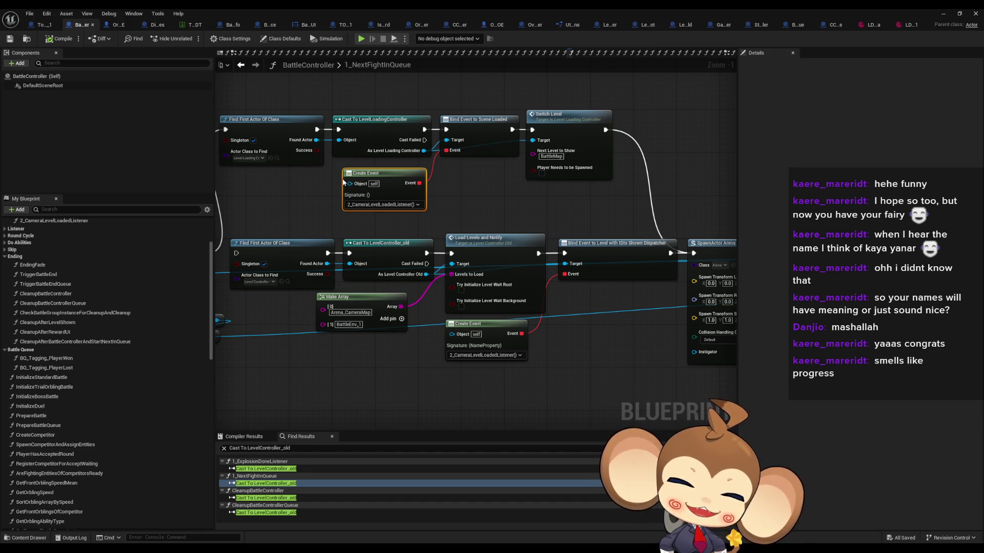
drag(393, 193, 56, 179)
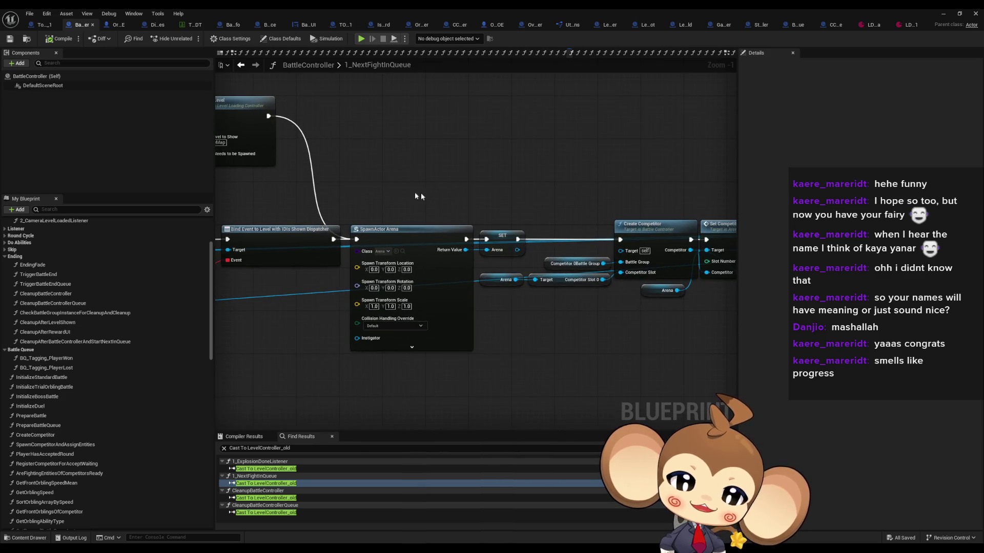
mouse_move(546, 209)
mouse_down()
mouse_move(244, 164)
mouse_move(106, 172)
mouse_up()
drag(512, 230, 141, 240)
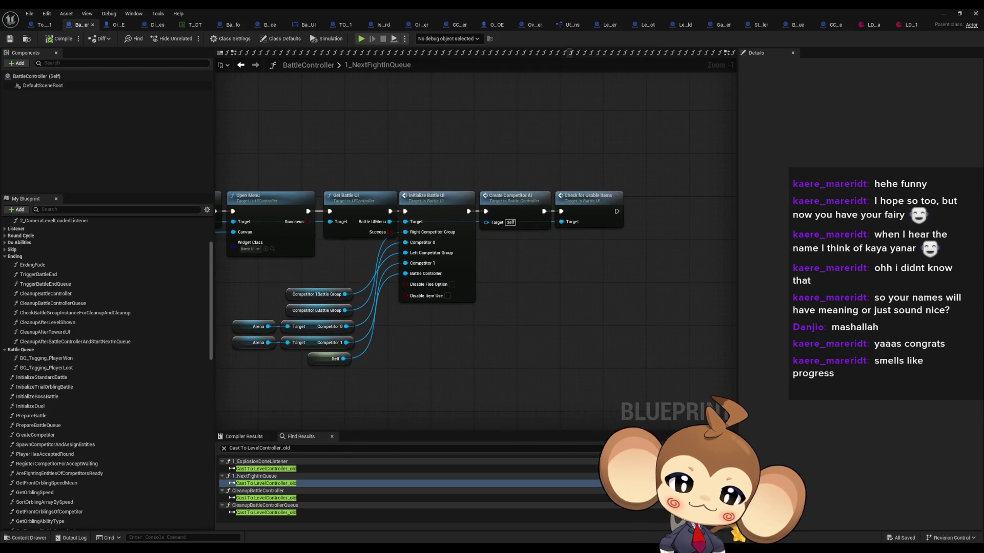
drag(696, 169, 708, 290)
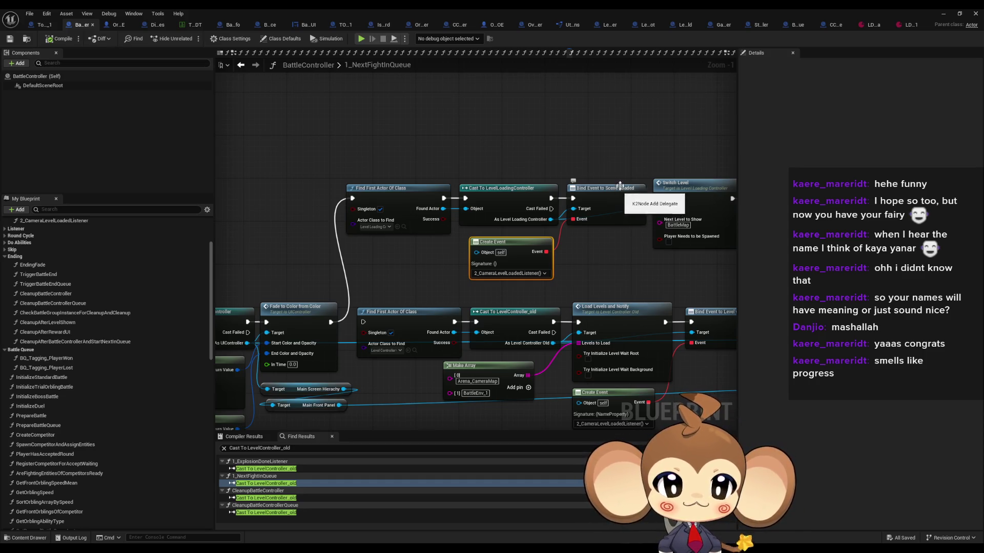
drag(687, 195, 597, 193)
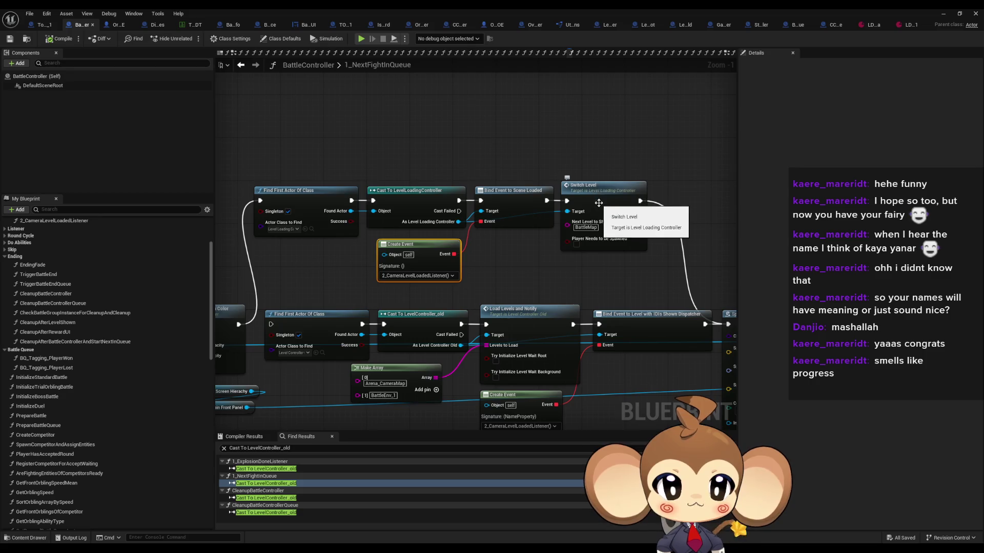
double_click(597, 193)
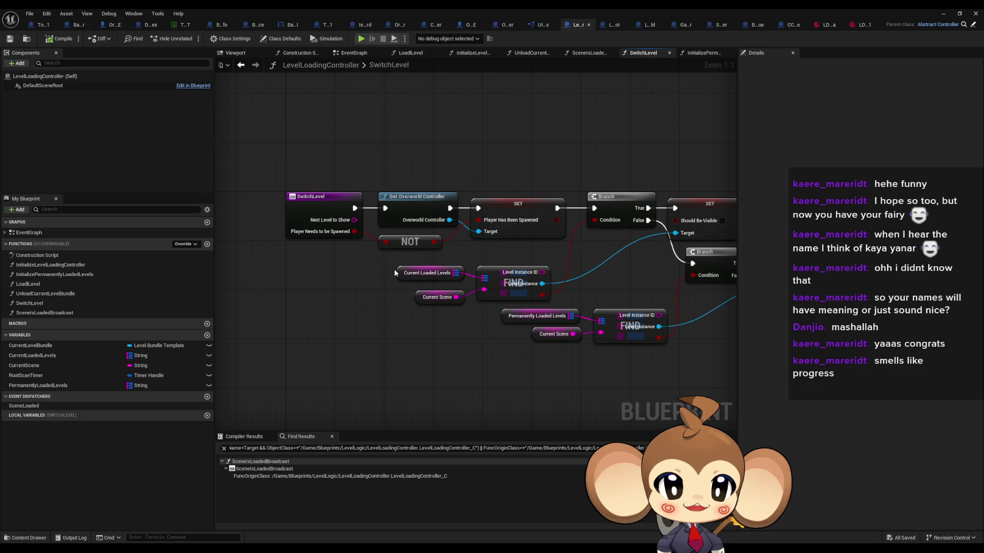
Step: Pan through the SwitchLevel logic and try an action search for 'should be', then cancel it
drag(395, 269, 222, 281)
drag(276, 235, 433, 236)
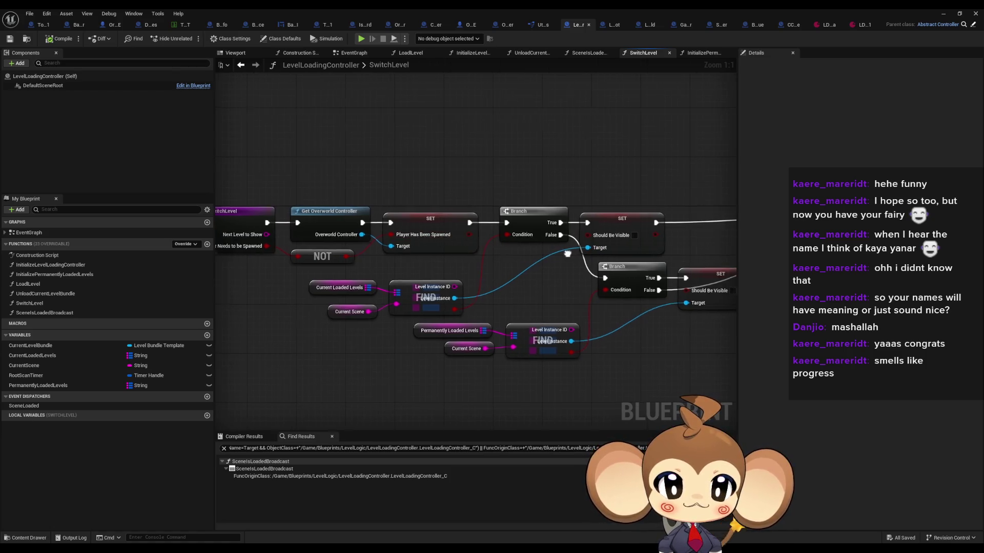
drag(432, 236, 382, 299)
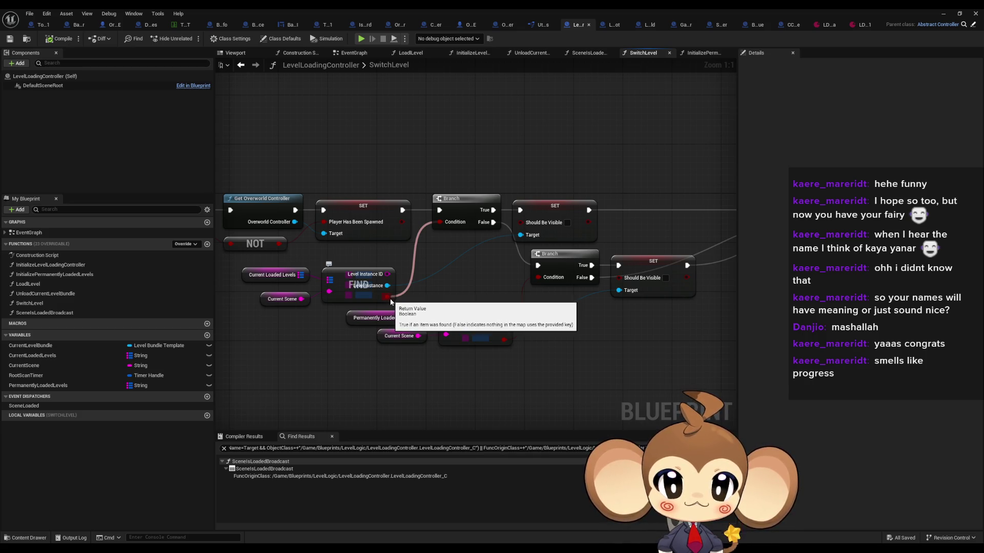
drag(387, 286, 438, 282)
text(should be)
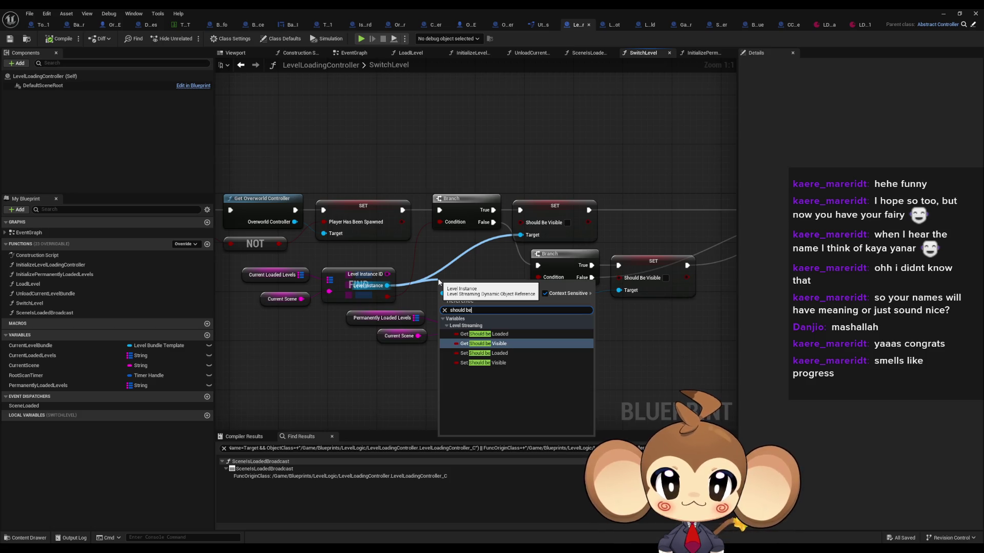
key(Escape)
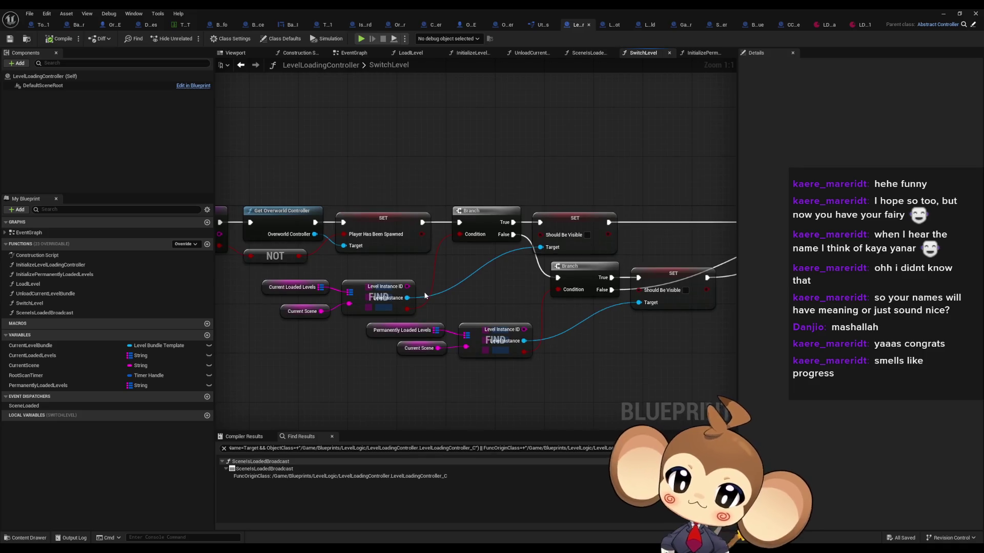
Step: Inspect the Current Scene getter, then open the SceneIsLoadedBroadcast function graph
click(300, 311)
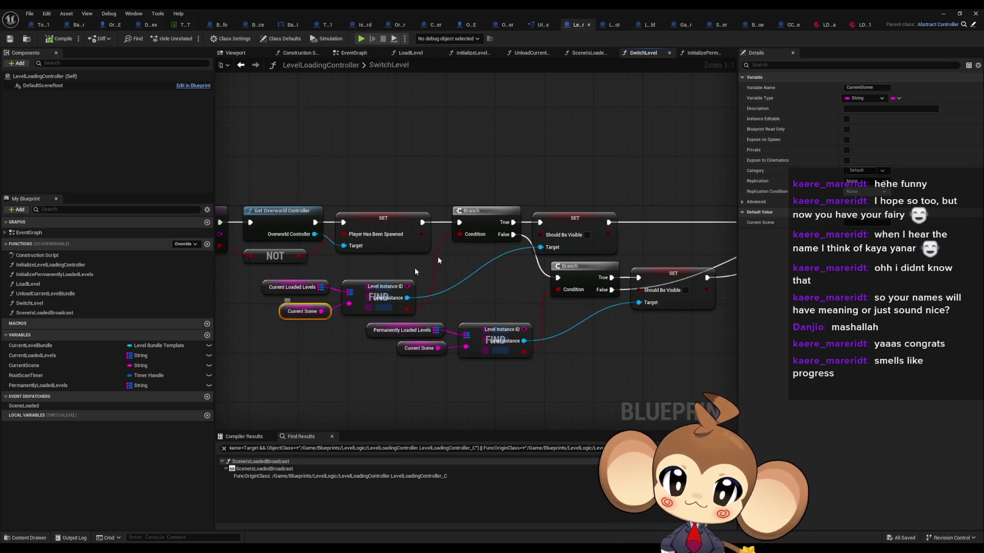
mouse_move(483, 232)
mouse_down()
mouse_move(541, 257)
mouse_move(555, 240)
mouse_up()
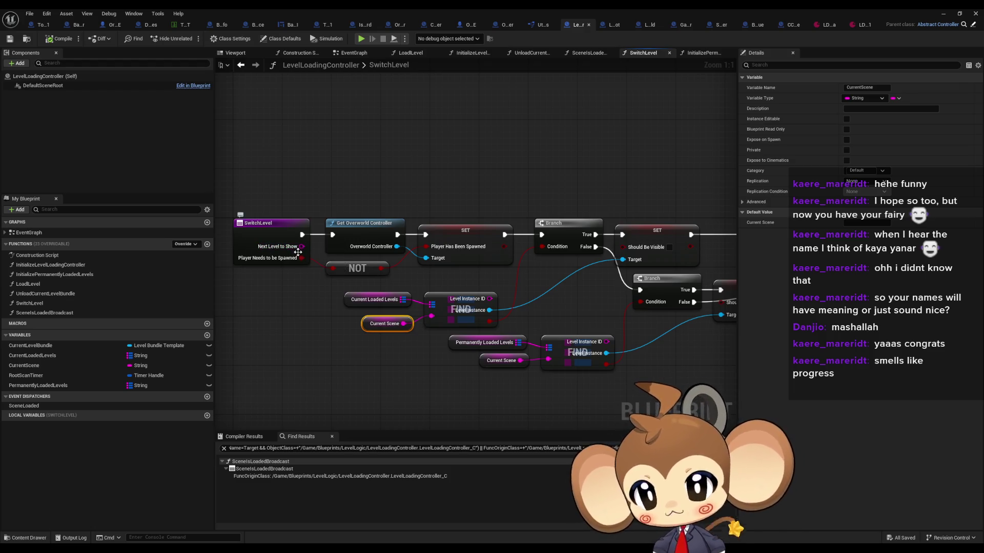
drag(446, 358, 367, 372)
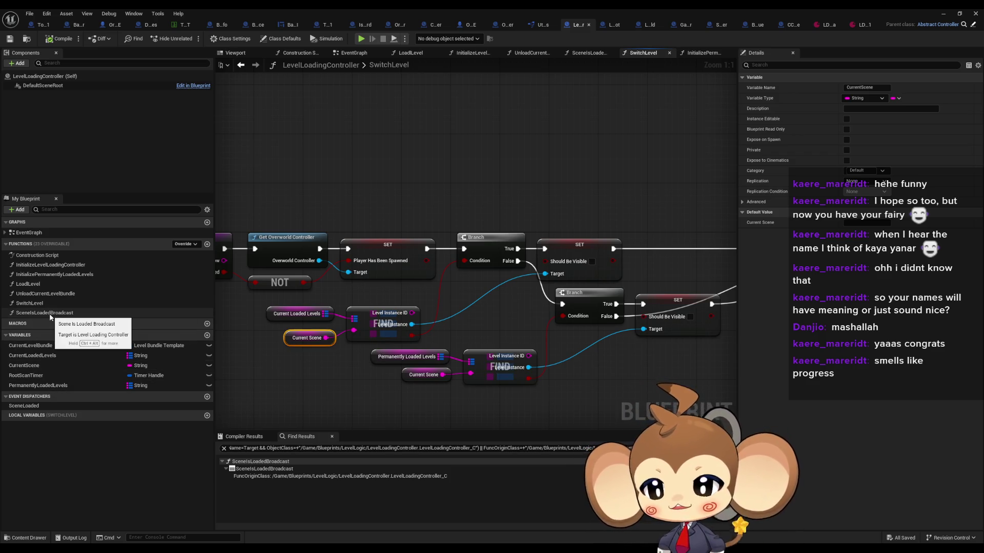
mouse_move(527, 306)
mouse_down()
mouse_move(461, 287)
mouse_move(531, 295)
mouse_up()
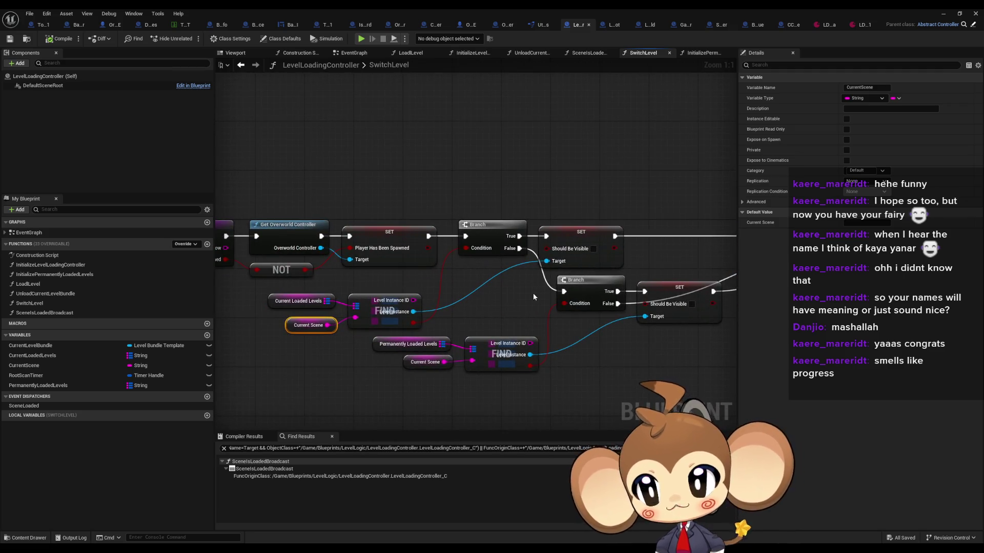
click(242, 67)
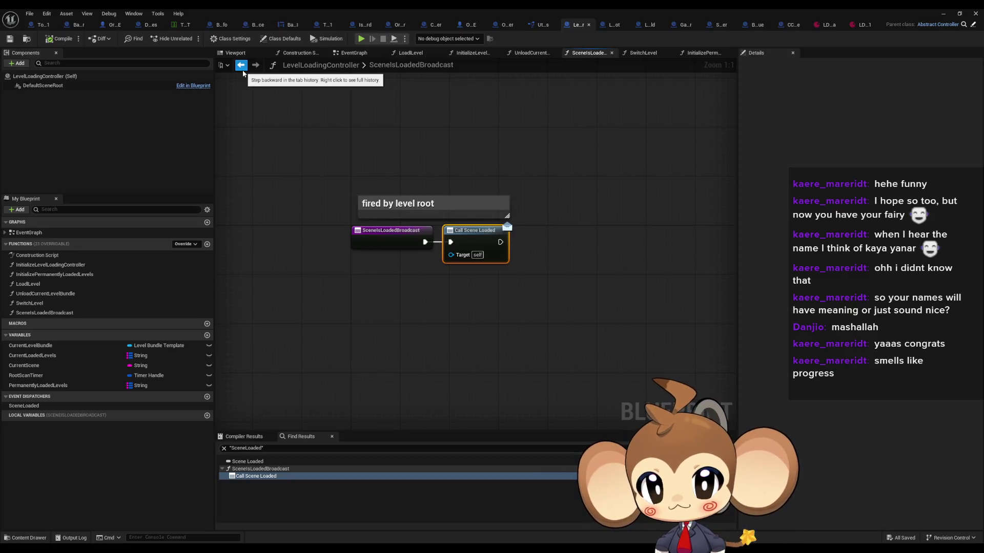
Step: Go back to the SwitchLevel graph and shift its view to re-centre the nodes
click(241, 66)
drag(385, 216, 464, 218)
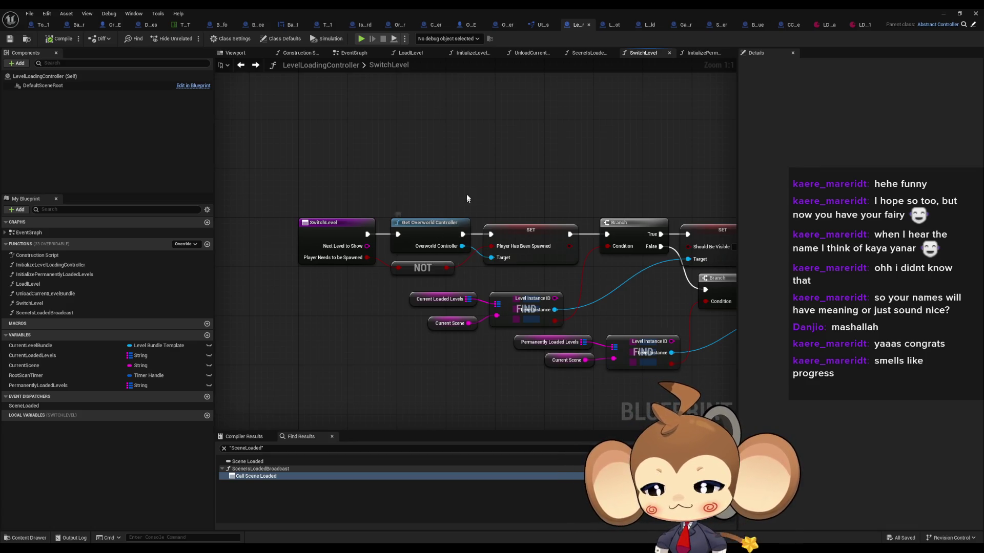
drag(460, 192, 446, 194)
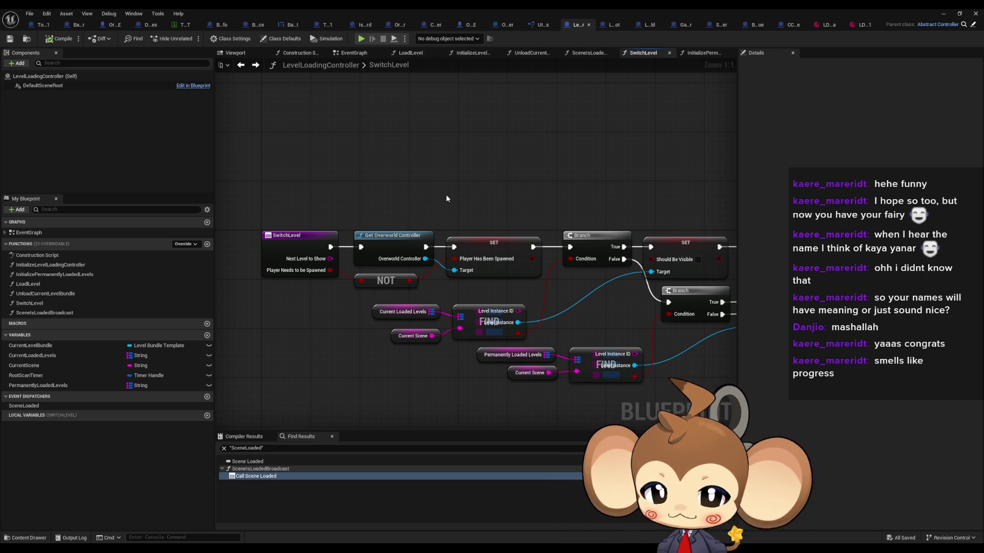
click(76, 26)
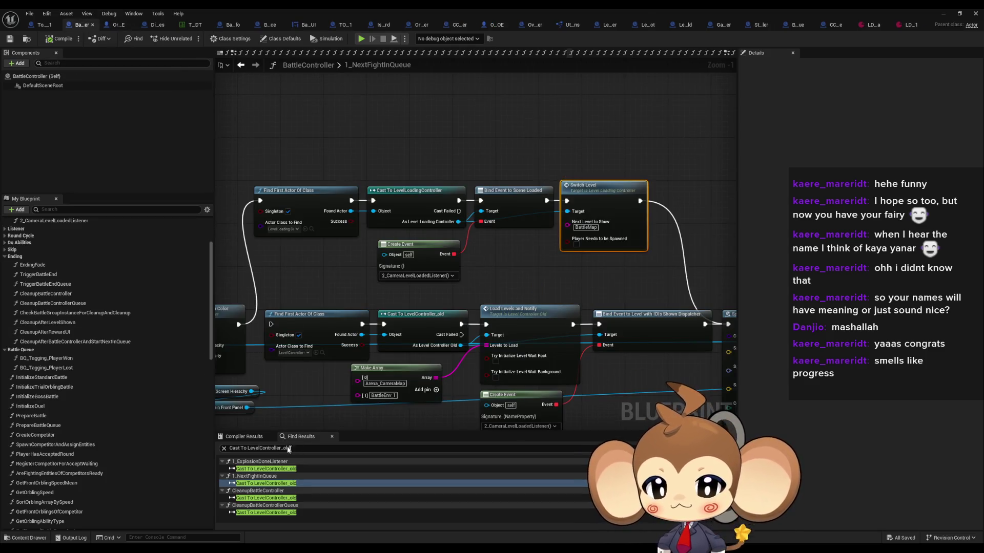
click(310, 446)
text(spawn)
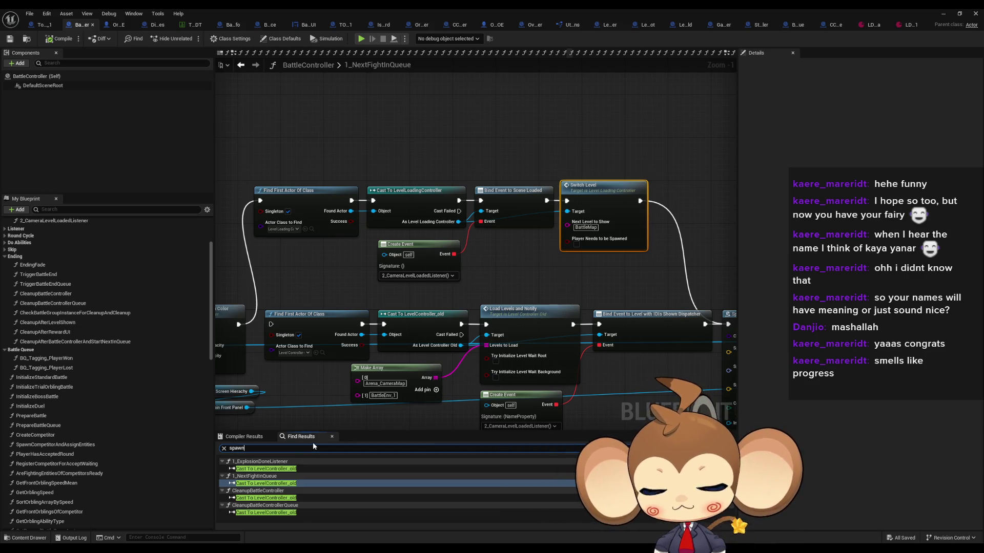
click(276, 478)
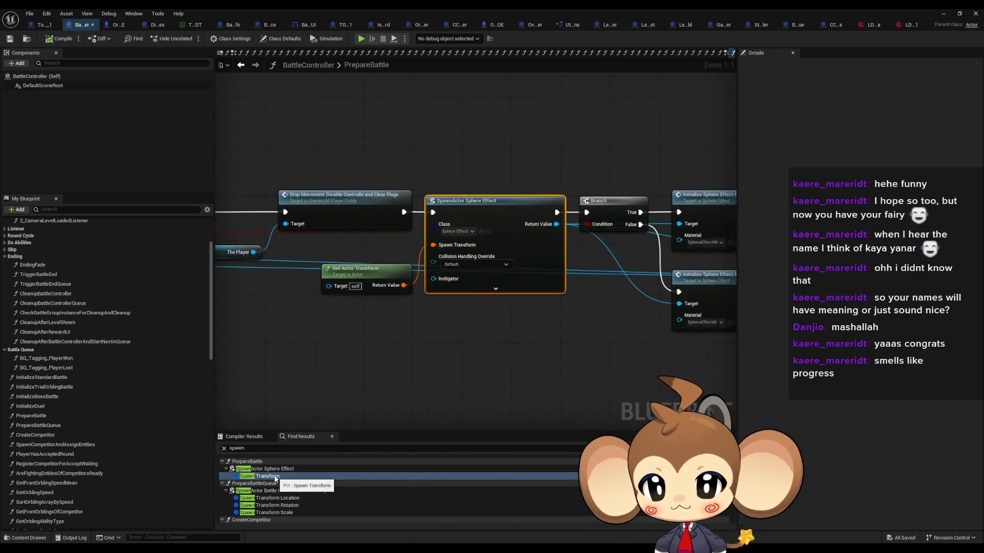
click(277, 498)
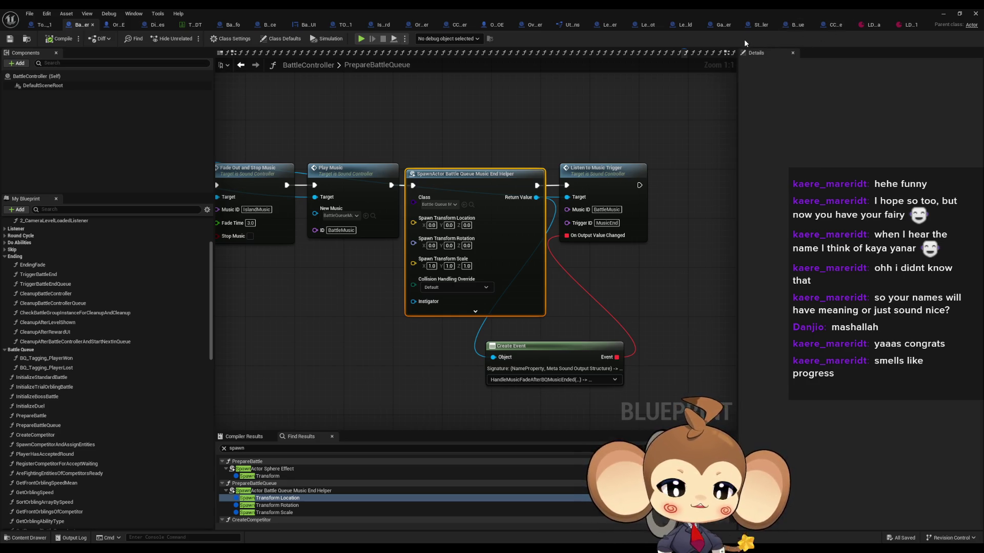
click(682, 24)
click(647, 23)
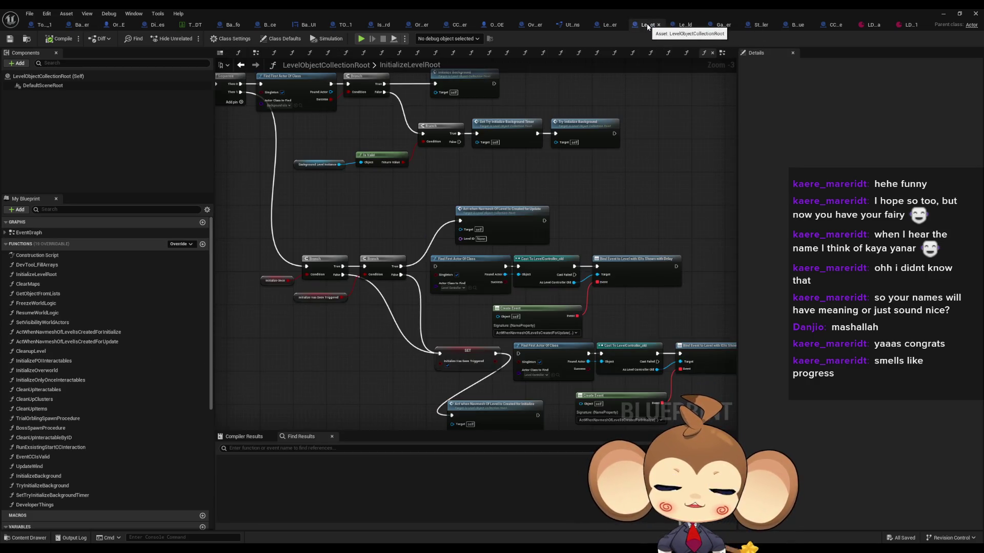
click(611, 24)
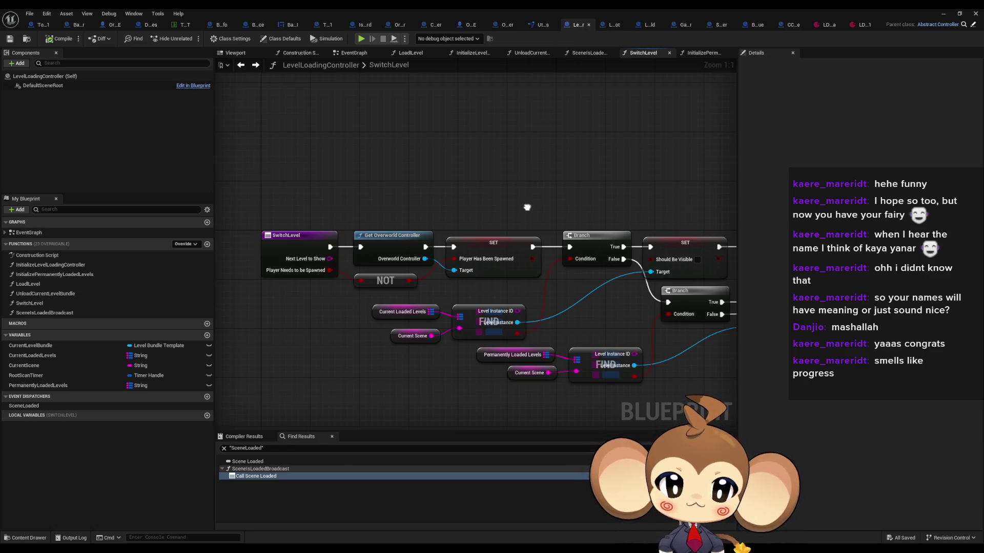
Step: Find all By Class Member references to SceneIsLoadedBroadcast in the LevelLoadingController Blueprint
drag(526, 210, 519, 146)
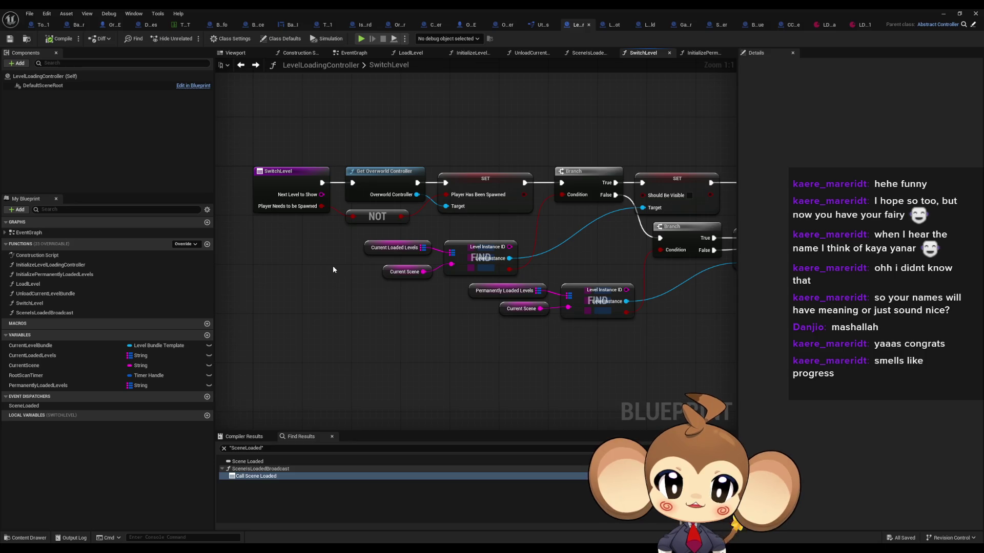
right_click(47, 313)
mouse_move(92, 357)
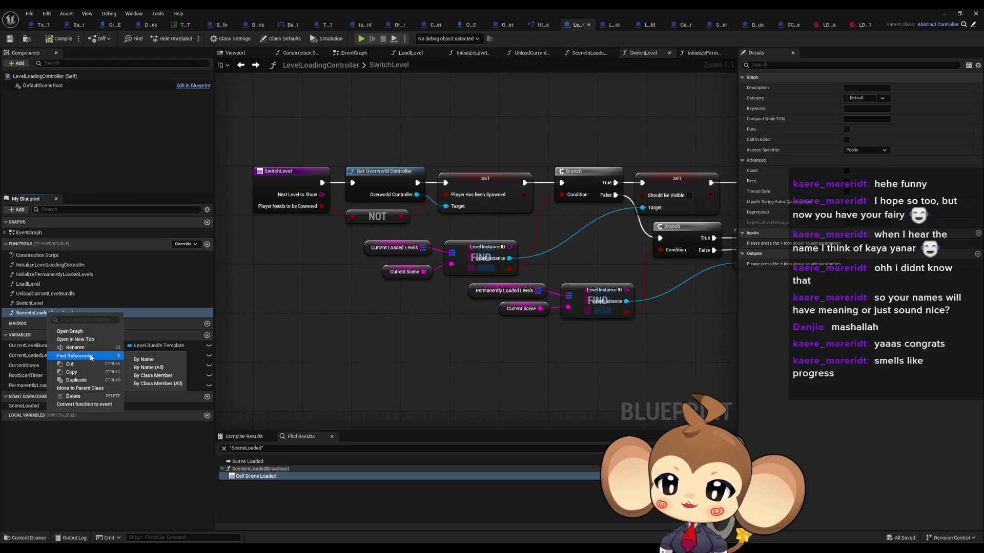
click(152, 375)
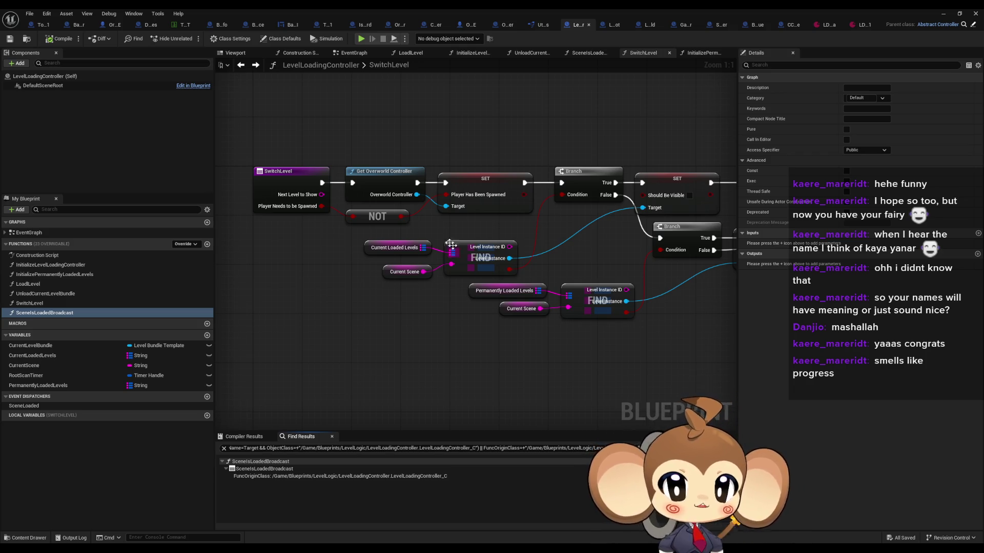
mouse_move(408, 221)
mouse_down()
mouse_move(389, 269)
mouse_move(287, 307)
mouse_move(277, 246)
mouse_move(485, 224)
mouse_up()
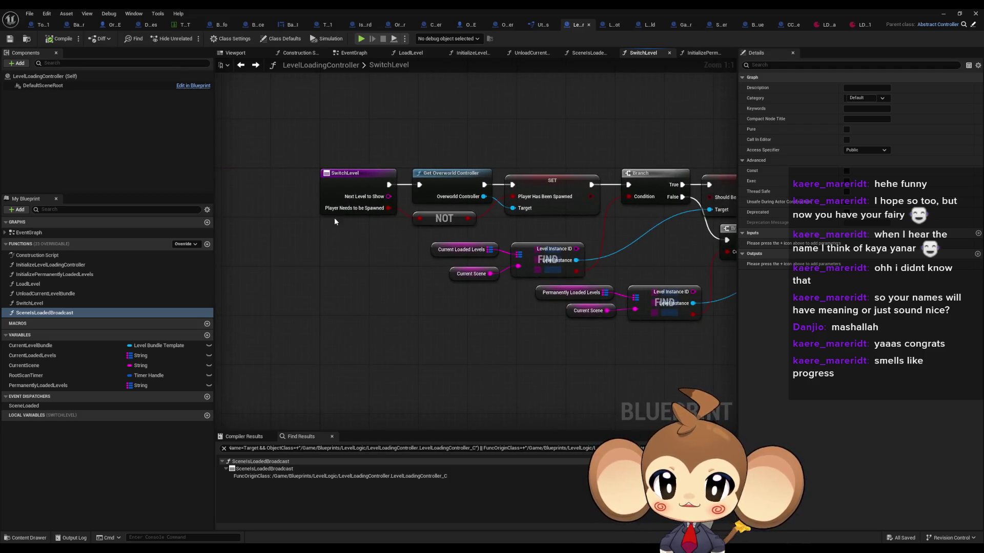
Step: Add a String == node comparing Next Level to Show with a duplicated Current Scene getter
click(471, 273)
key(ctrl+c)
key(ctrl+v)
drag(313, 273, 332, 279)
drag(385, 232, 380, 248)
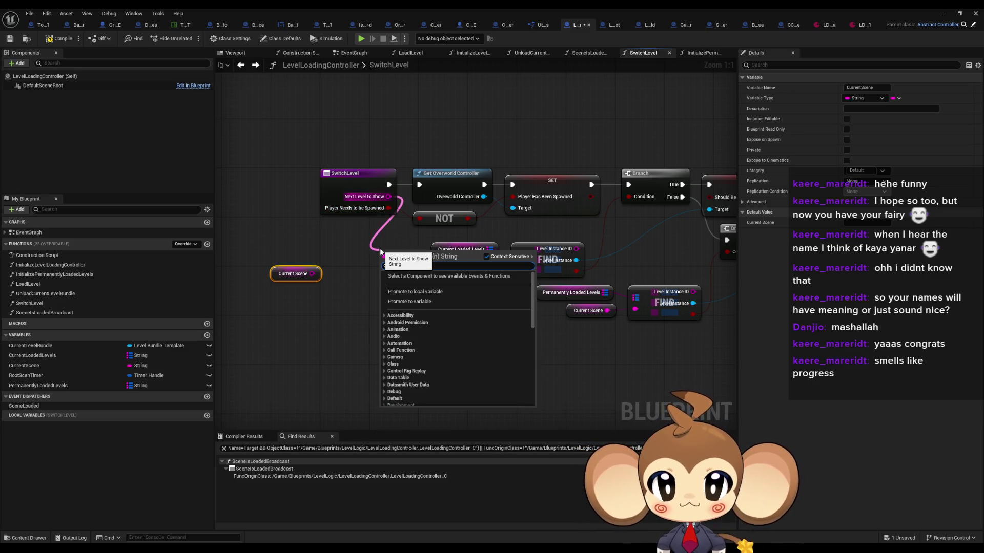
text(==)
key(Return)
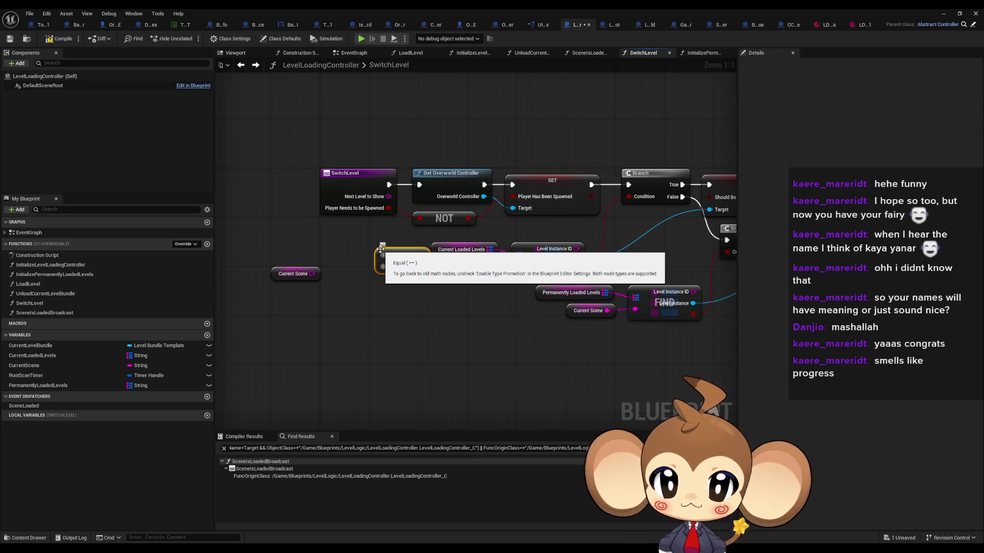
drag(389, 197, 343, 271)
text(==)
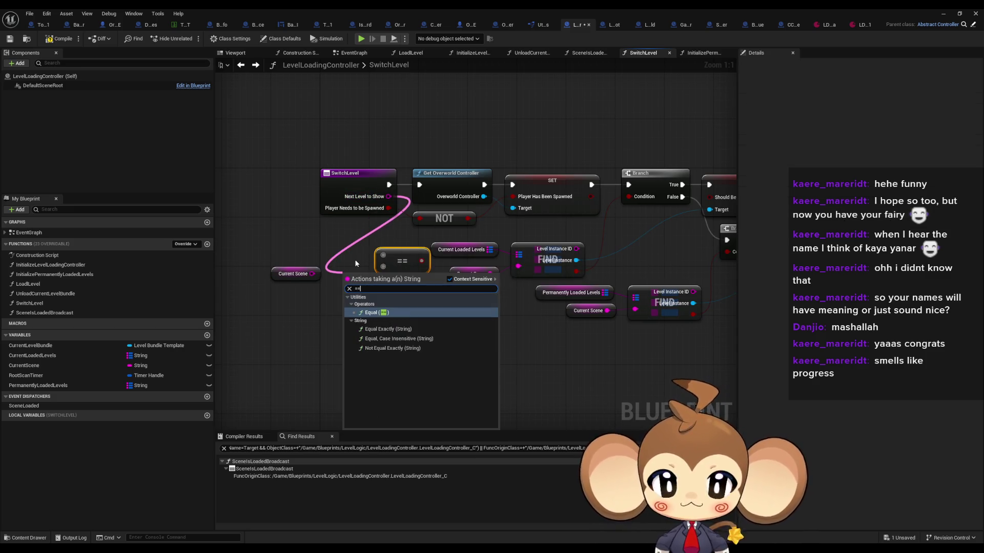
key(Down)
key(Down)
key(Up)
key(Return)
click(402, 254)
key(Delete)
drag(347, 291, 312, 274)
Step: Add a Branch on the comparison whose False path continues to Get Overworld Controller
drag(387, 284, 398, 294)
text(branch)
key(Return)
mouse_move(455, 320)
mouse_down()
mouse_move(432, 182)
mouse_move(420, 185)
mouse_move(394, 246)
mouse_move(400, 307)
mouse_up()
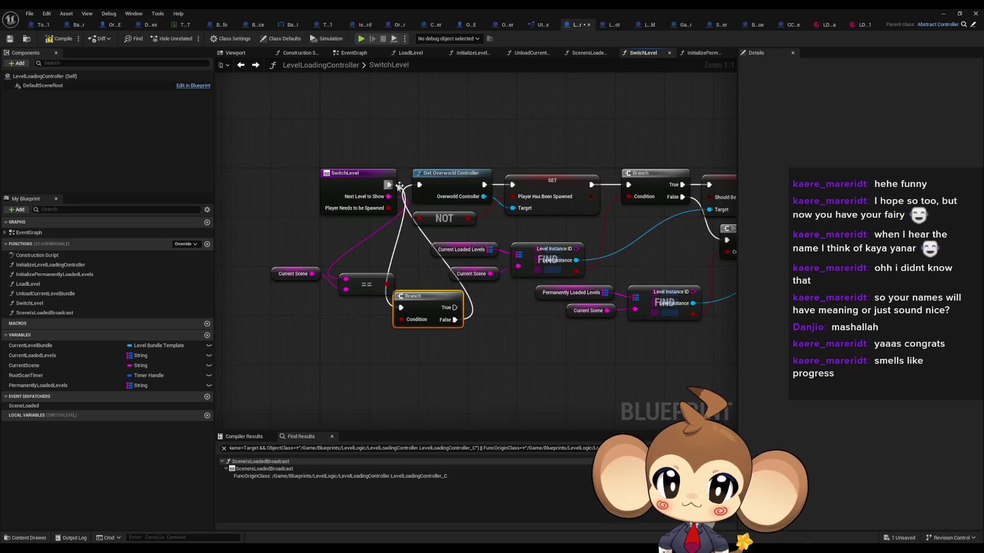
Step: Rearrange the old node chain, == node and Current Scene getter around the new Branch
scroll(401, 308, down, 3)
drag(368, 183, 571, 347)
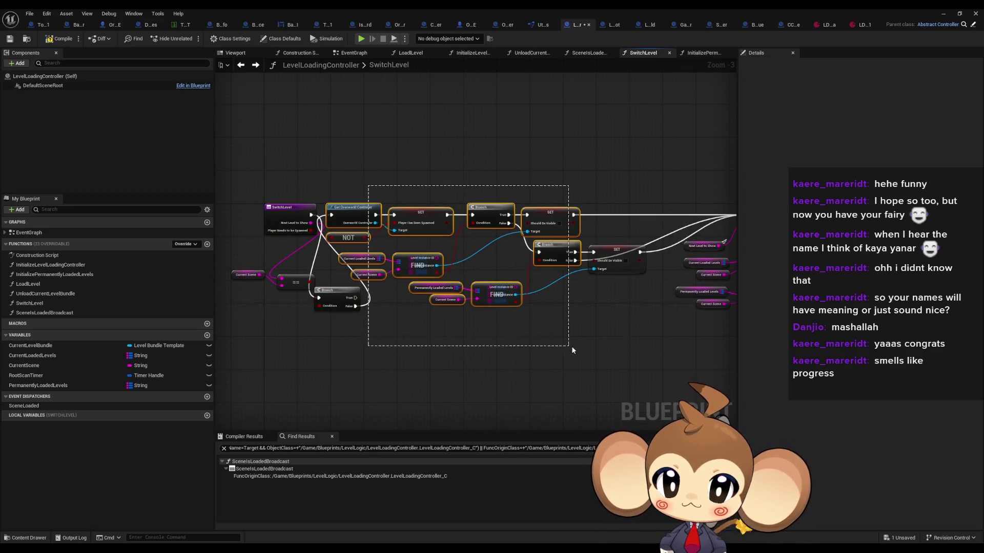
scroll(367, 290, down, 3)
scroll(367, 215, up, 4)
mouse_move(425, 226)
mouse_down()
mouse_move(456, 233)
mouse_move(500, 328)
mouse_move(463, 322)
mouse_move(487, 348)
mouse_up()
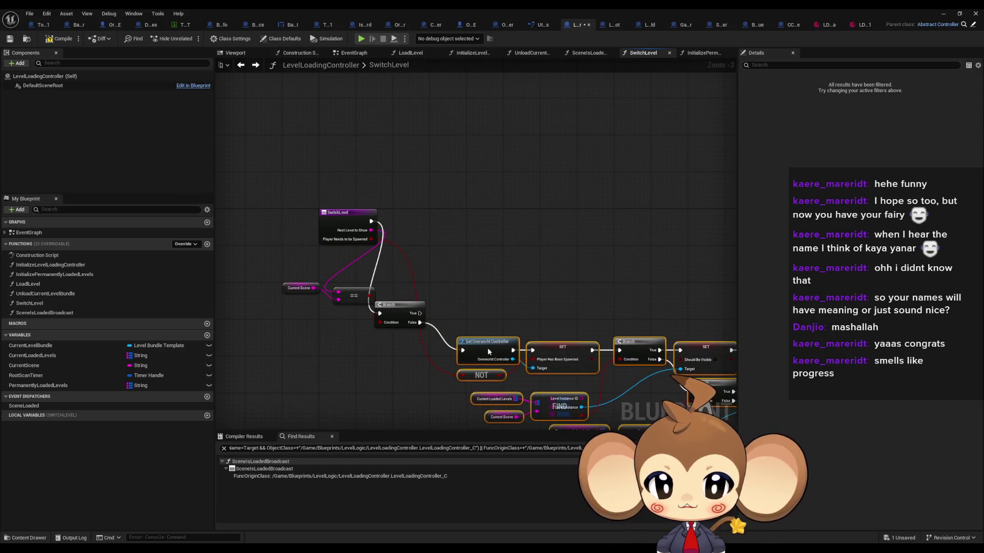
mouse_move(384, 290)
mouse_down()
mouse_move(417, 323)
mouse_move(449, 230)
mouse_move(441, 222)
mouse_move(452, 221)
mouse_up()
drag(354, 296, 405, 240)
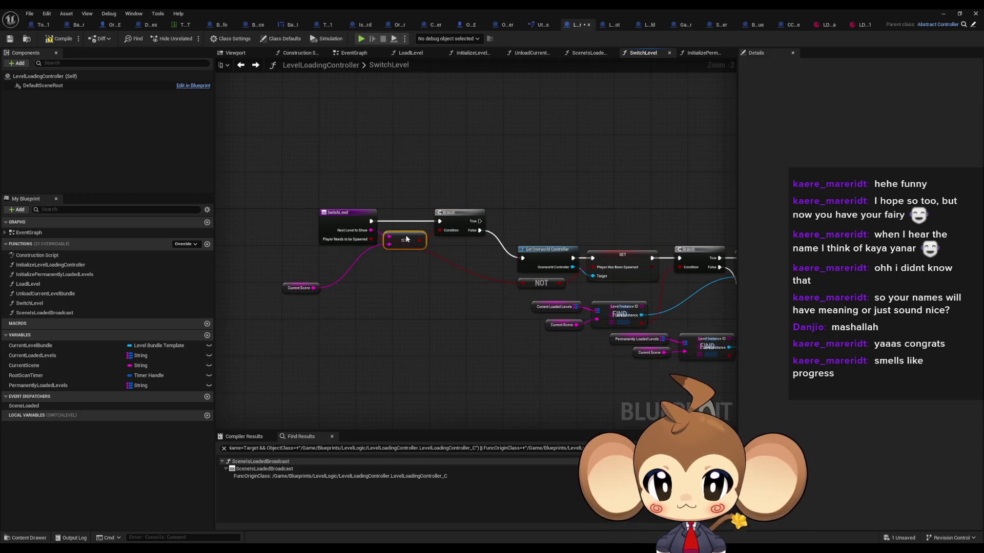
drag(285, 288, 340, 256)
click(336, 307)
drag(336, 307, 251, 312)
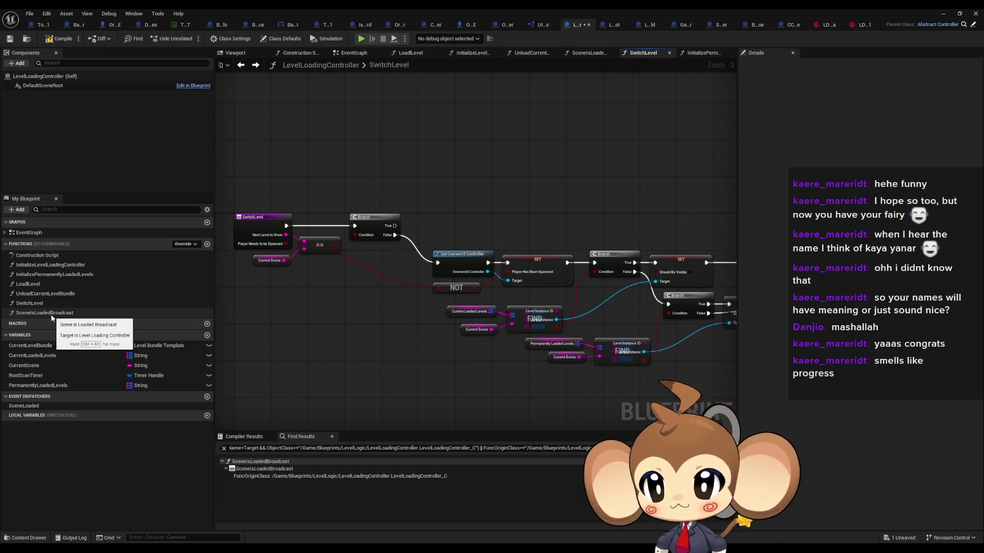
Step: Call the SceneLoaded dispatcher from the Branch's True output
mouse_move(20, 405)
mouse_down()
mouse_move(449, 217)
mouse_move(440, 201)
mouse_up()
click(451, 209)
mouse_move(394, 226)
mouse_down()
mouse_move(442, 207)
mouse_move(449, 224)
mouse_up()
click(449, 180)
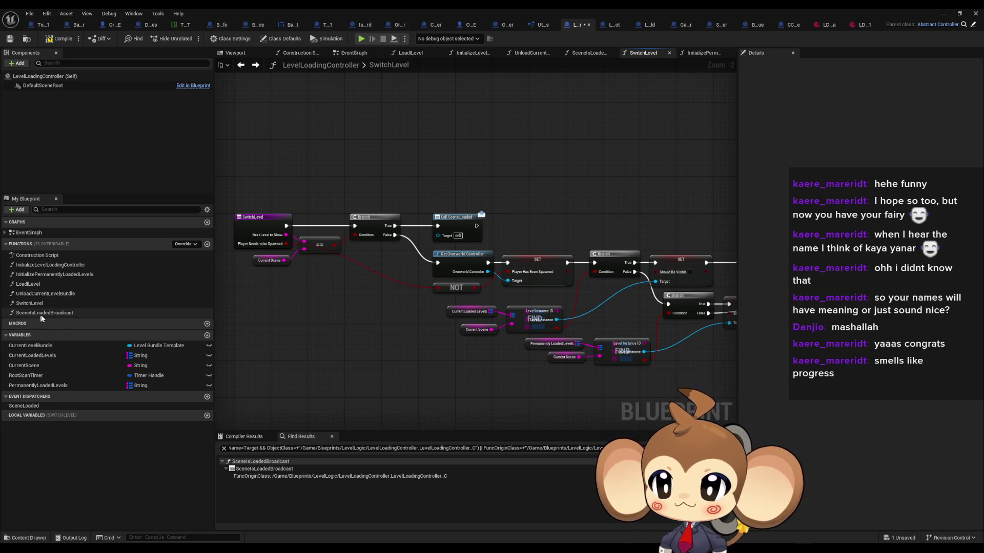
double_click(42, 313)
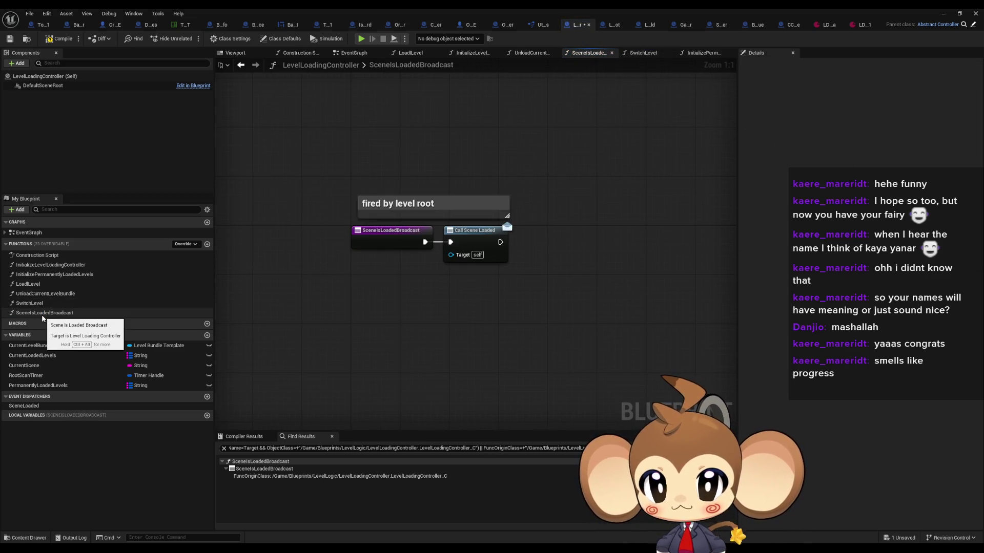
Step: Compile and save the Blueprint, then start a Play-in-Editor session
key(ctrl+s)
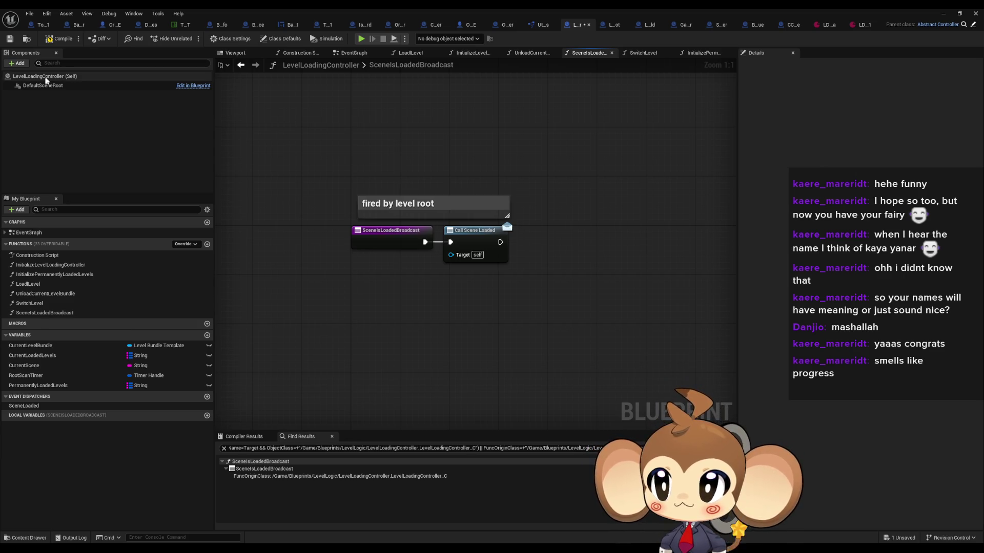
click(943, 13)
click(190, 39)
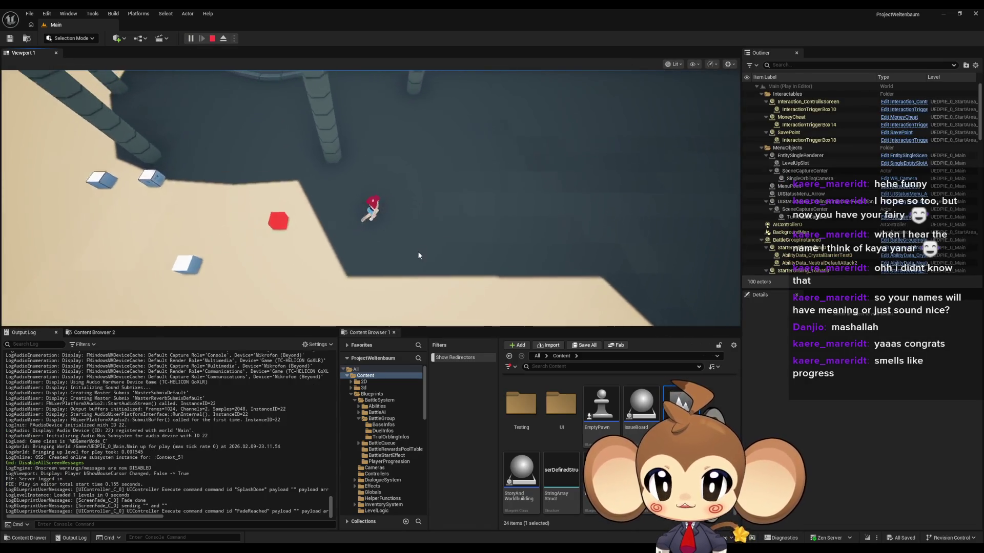
Step: Run up the stairs and through the cave, talk to the Scribe of progression, and enter the Progression Test arena
key(w)
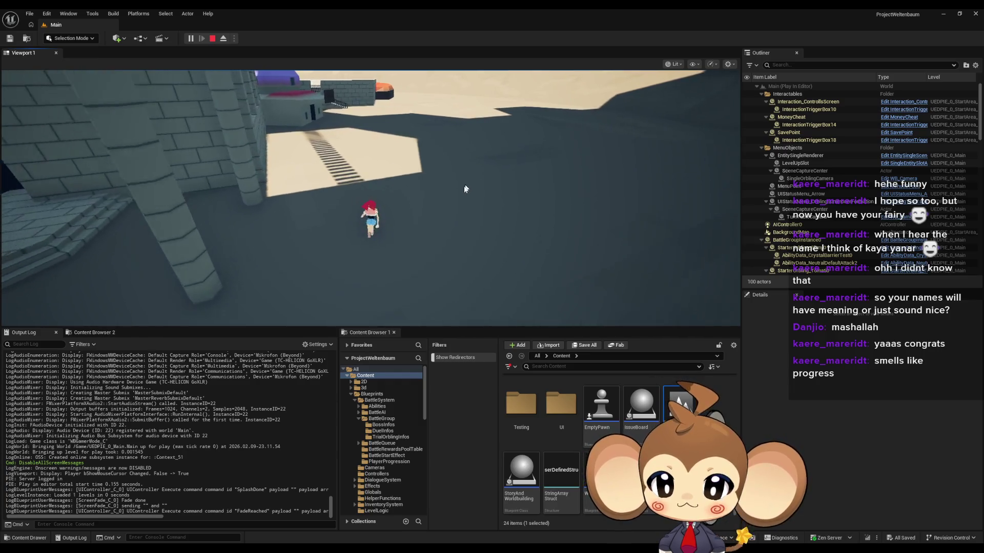
key(w)
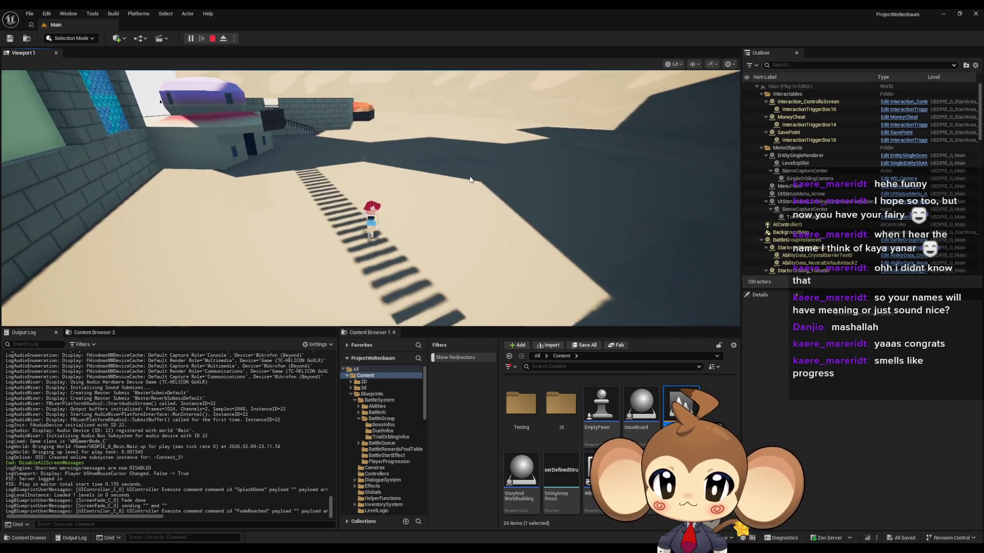
key(w)
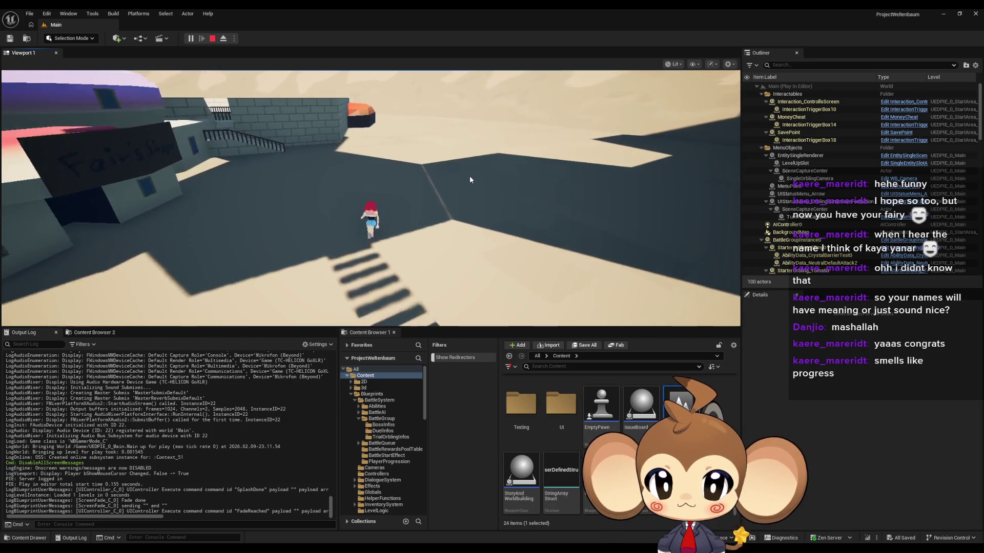
key(w)
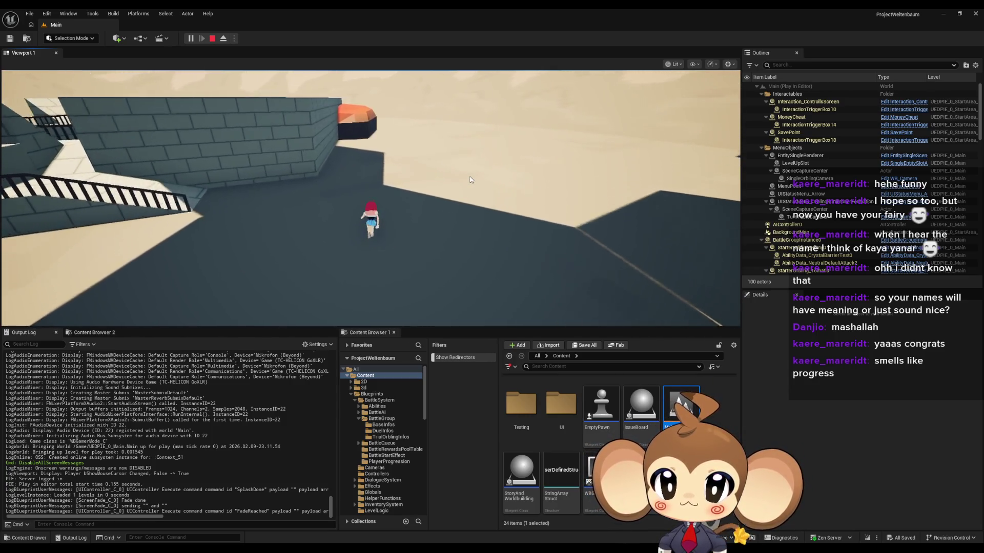
key(w)
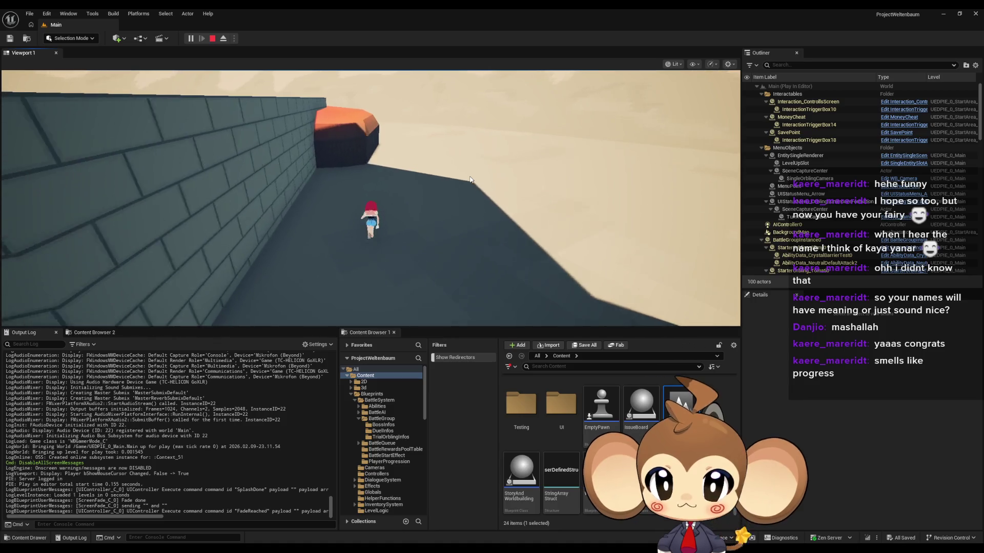
key(w)
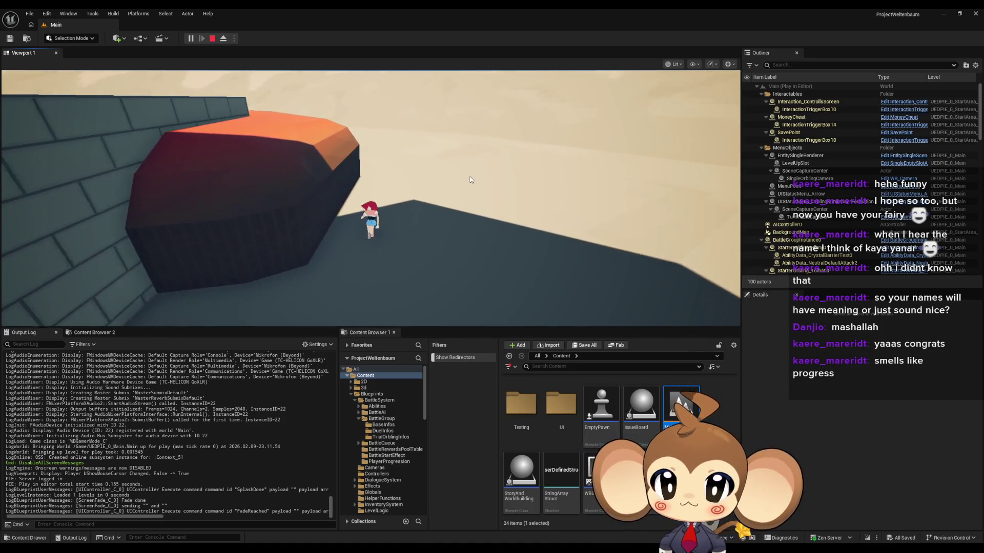
key(w)
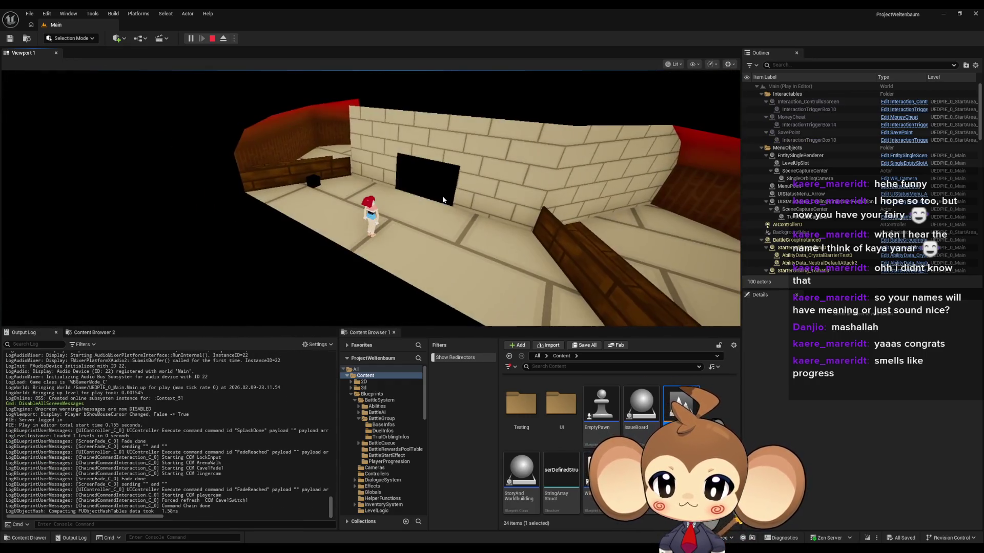
key(w)
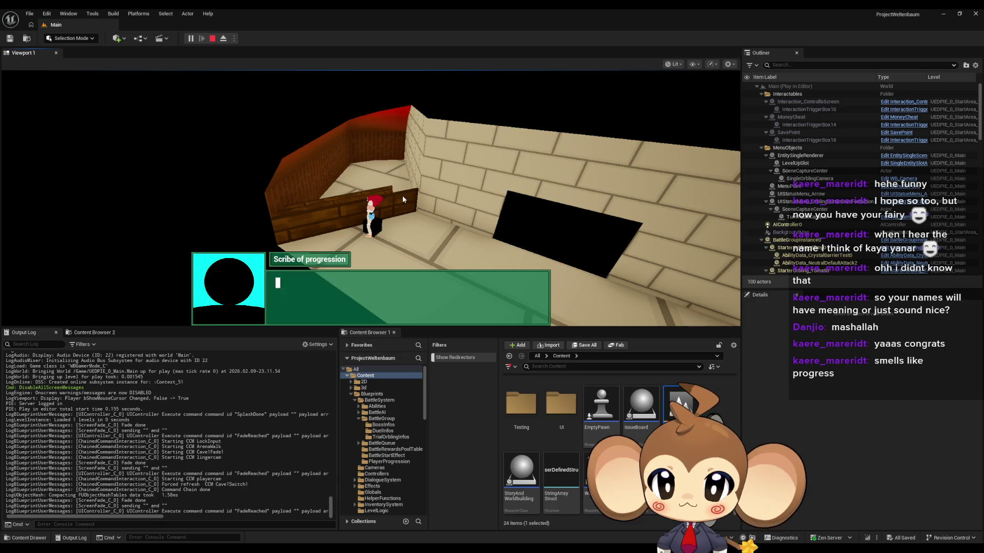
key(Return)
click(352, 317)
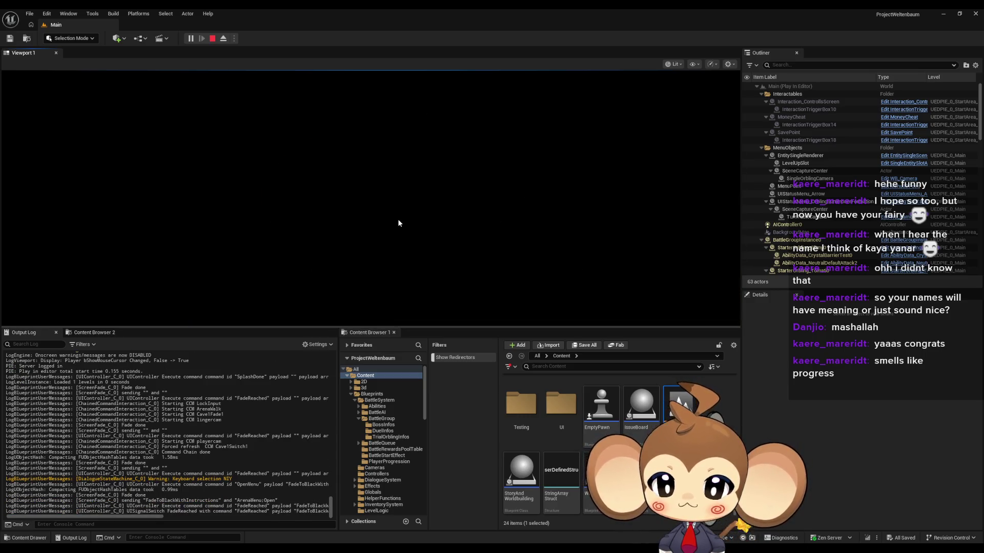
click(40, 89)
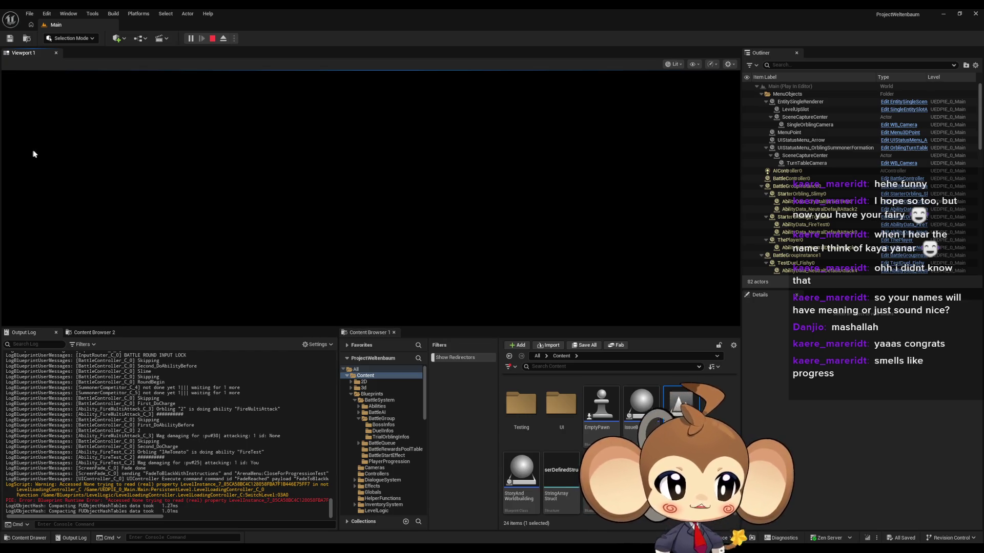
Step: Stop the play session after the arena battle
click(213, 40)
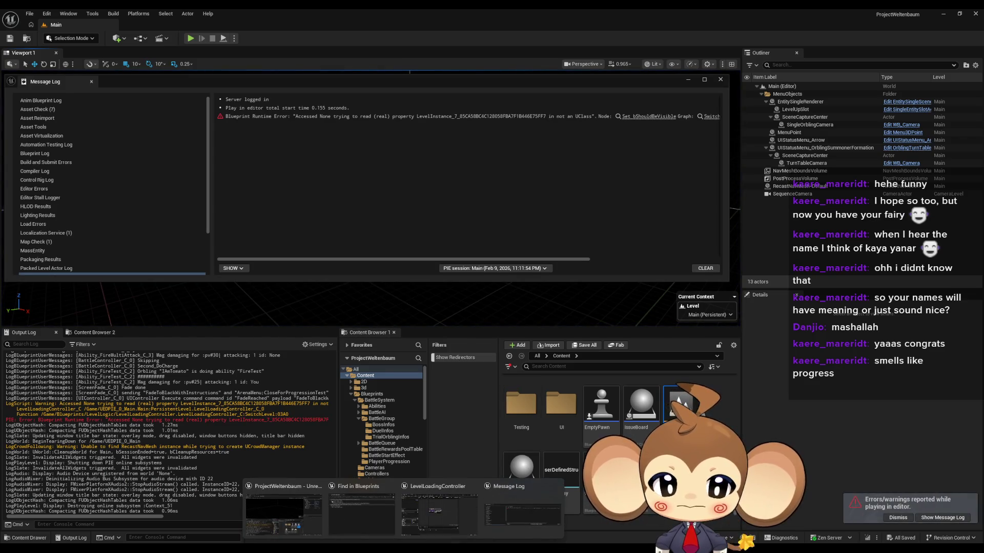
Step: Restore the Blueprint editor window and open IssueBoard from the Content Browser
click(455, 501)
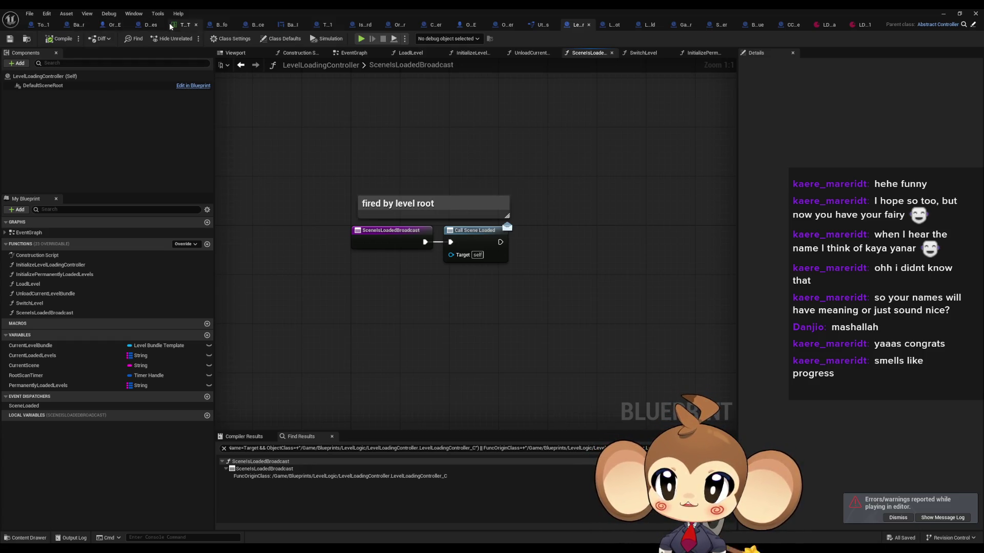
double_click(559, 13)
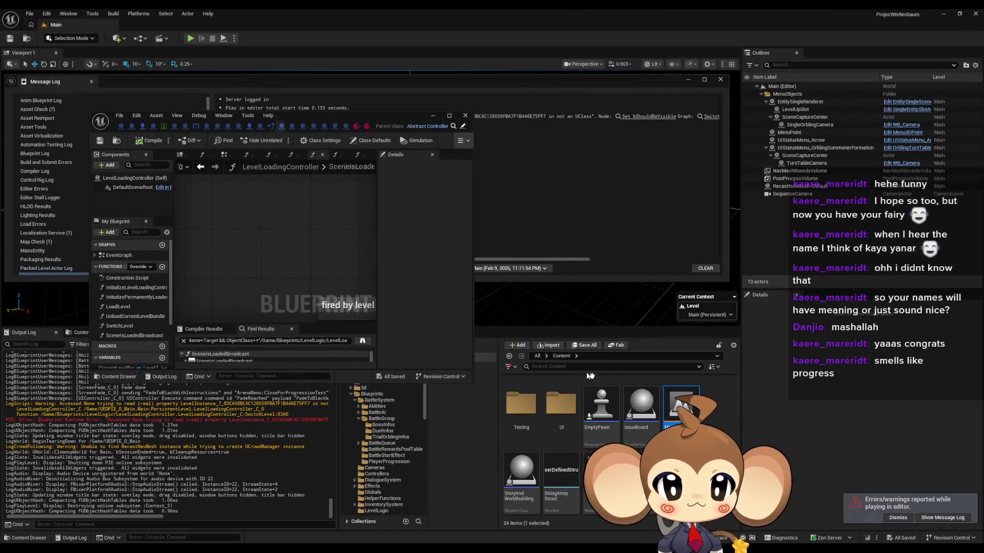
scroll(614, 435, up, 1)
double_click(641, 435)
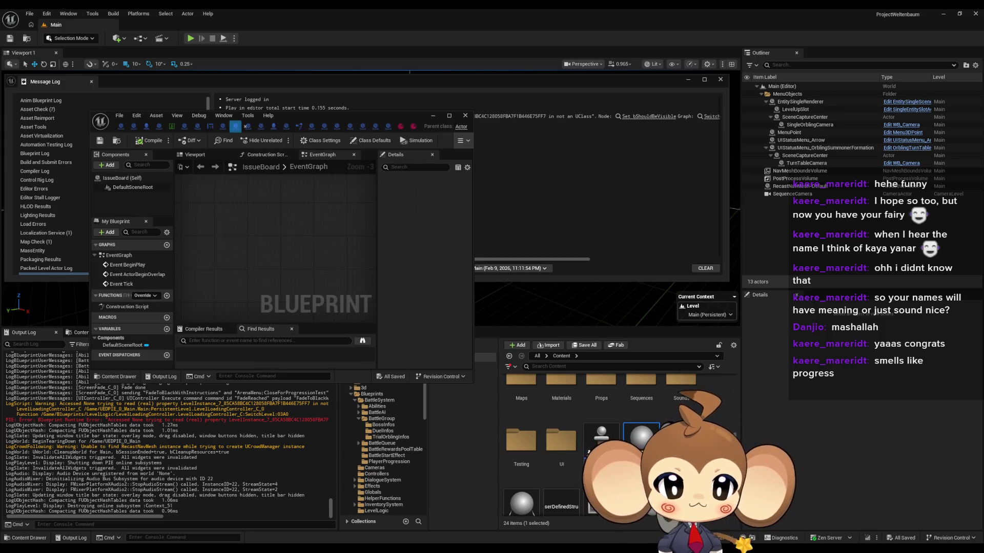
Step: Maximize the IssueBoard editor and add a 'battle queue problems' comment
double_click(277, 117)
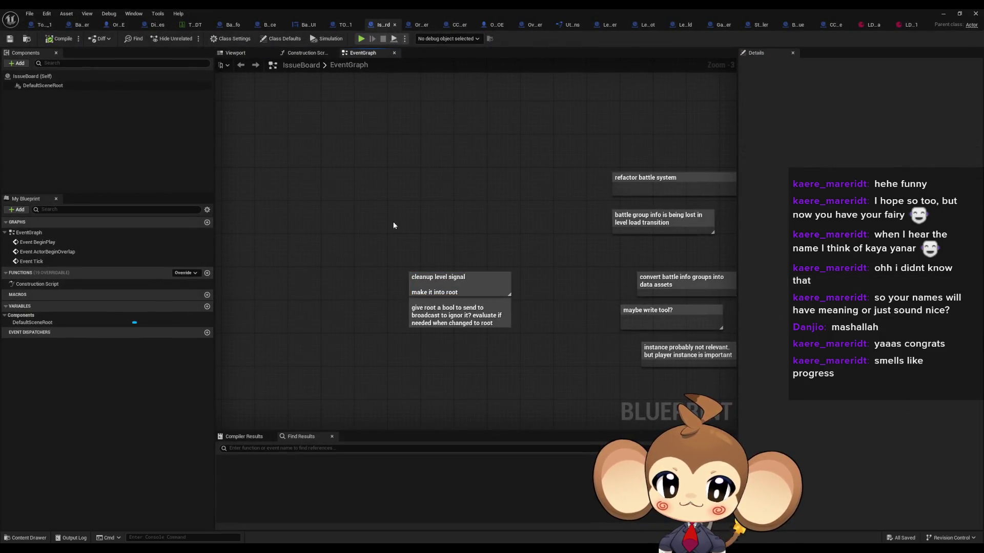
key(c)
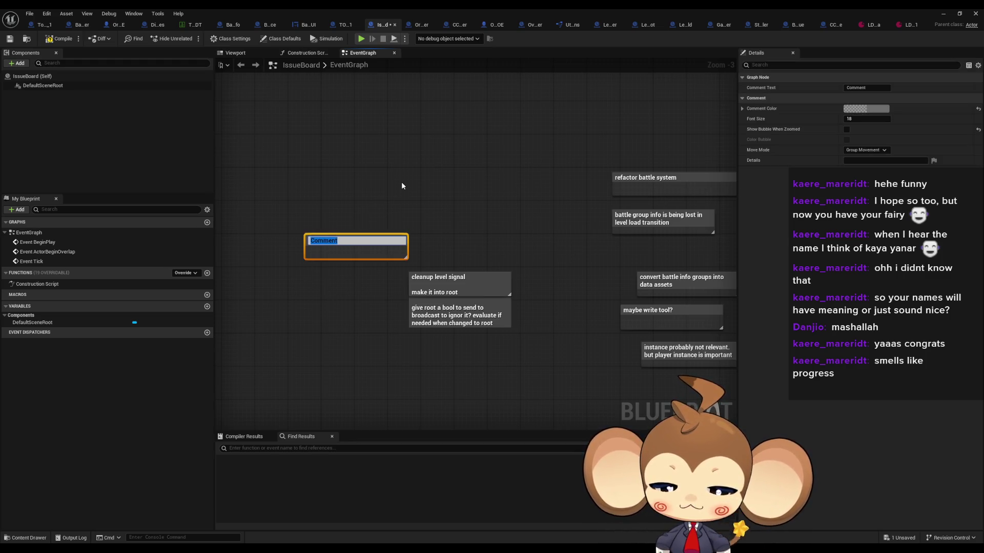
text(battle)
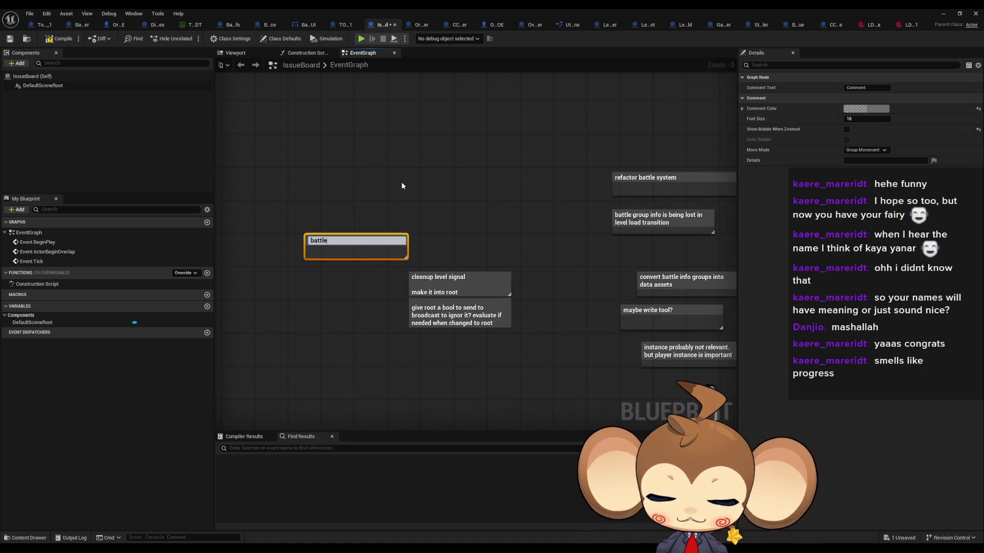
text( queue )
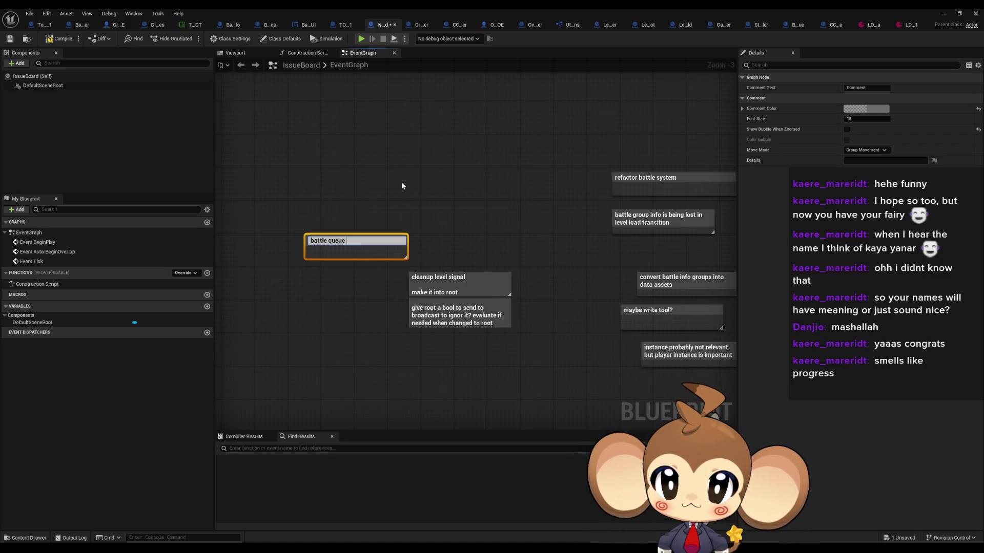
text(problems)
key(Return)
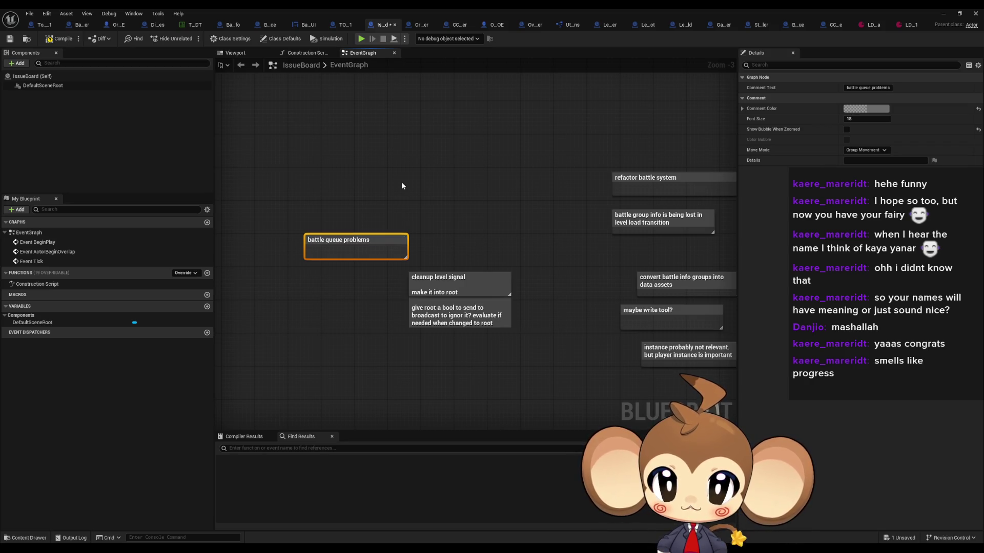
drag(380, 251, 316, 228)
click(316, 228)
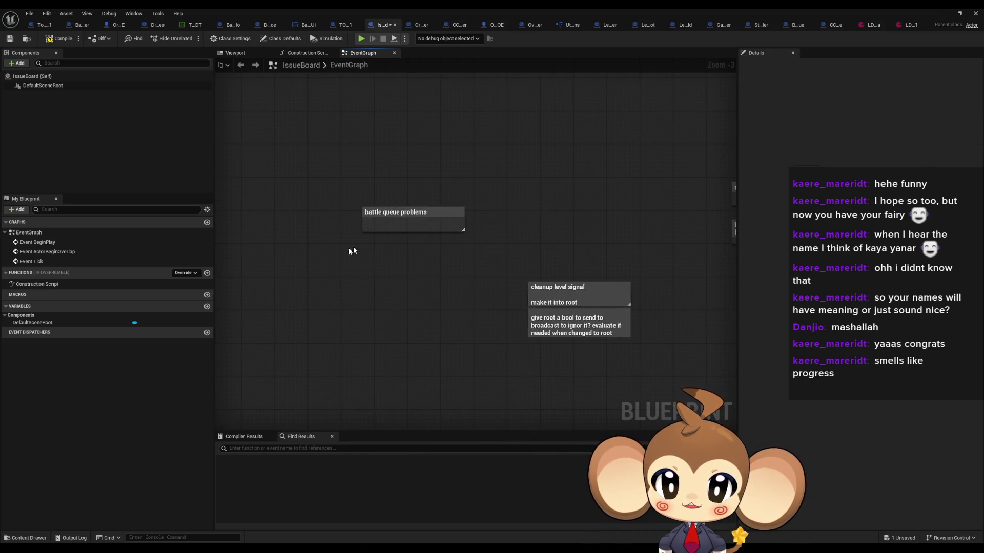
Step: Add a 'maybe level needs to be hidden with delay and shown again' comment
text(cmaybe level needs to be hi)
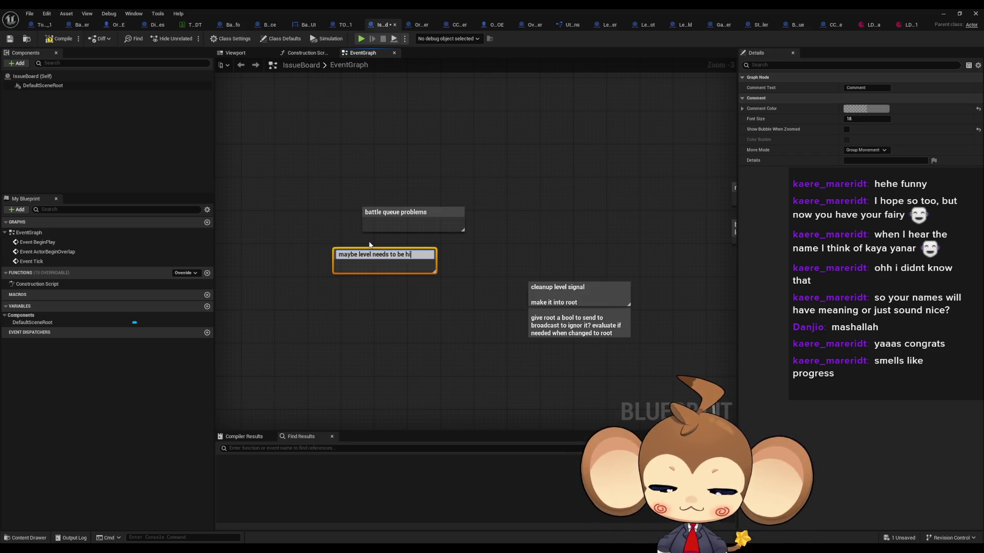
text(dden with de)
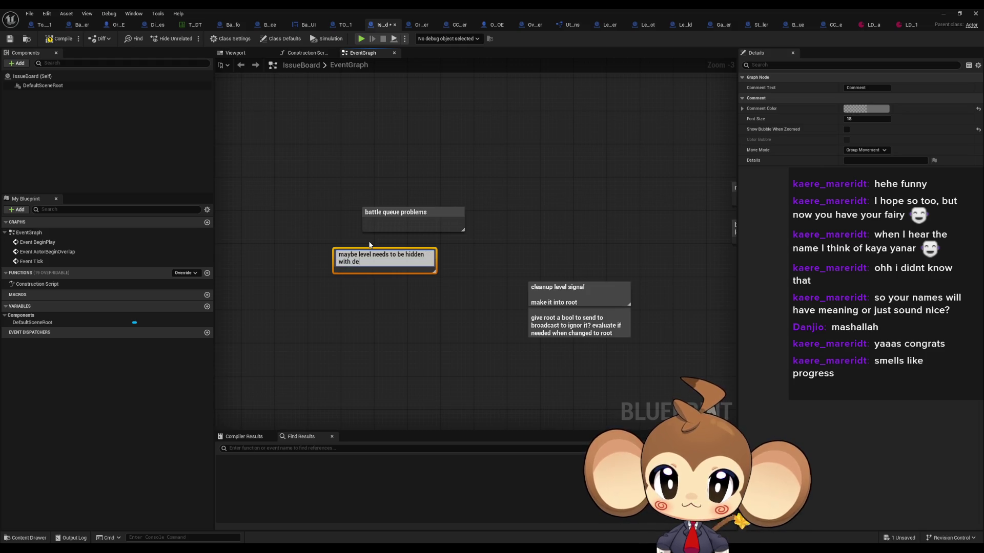
text(y)
key(Return)
drag(368, 250, 352, 238)
double_click(387, 247)
text(s)
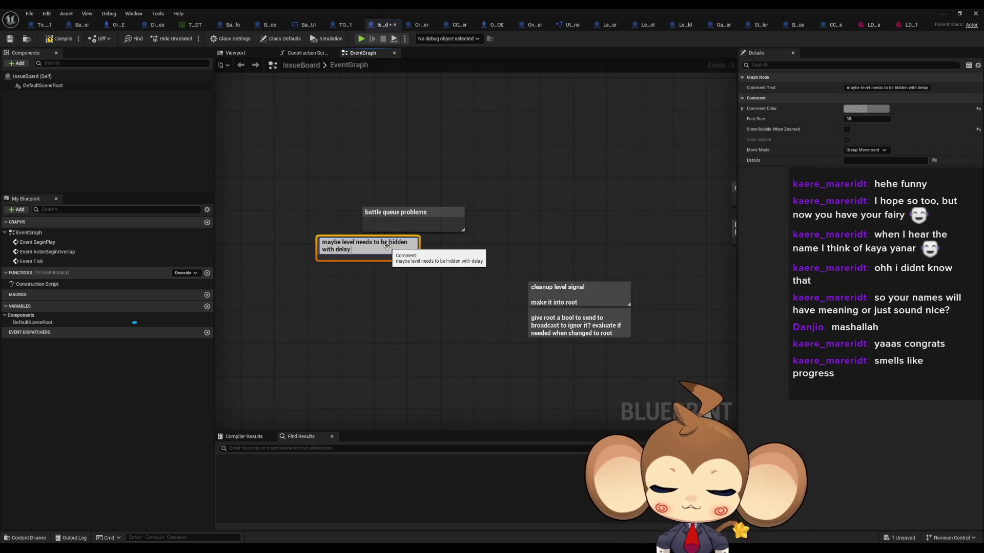
text(hown aga)
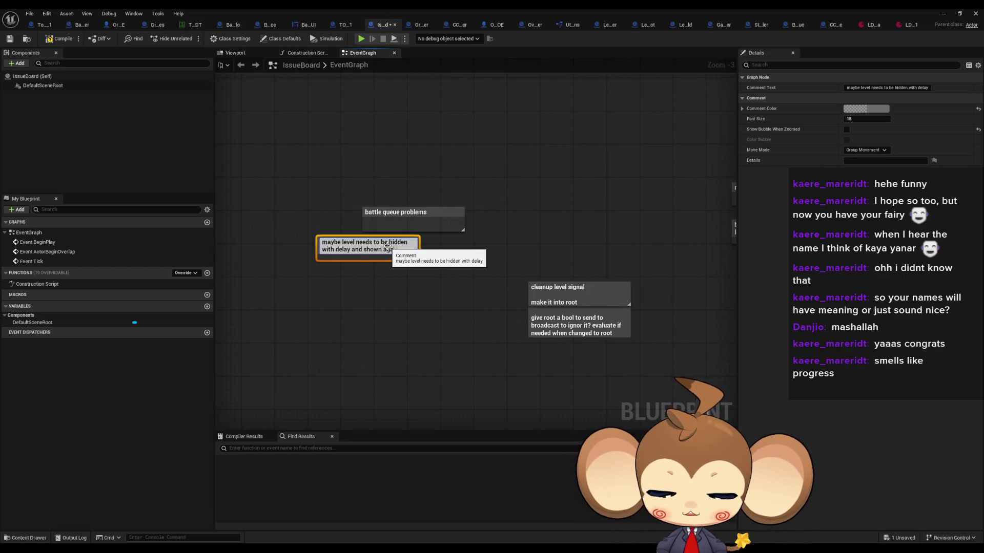
text(in)
key(Return)
click(324, 272)
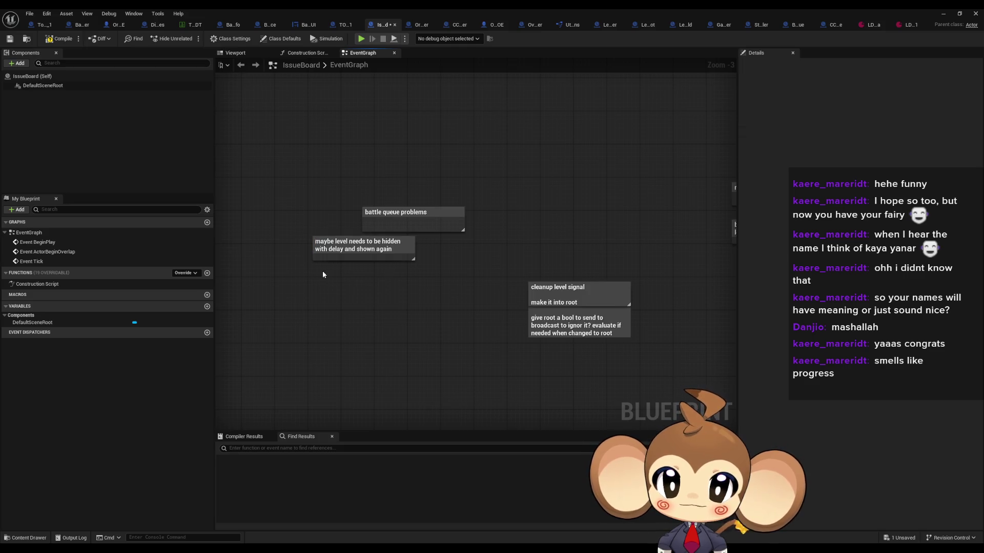
Step: Add a 'cinematic does not work' comment to the IssueBoard graph
key(c)
text(cinematic does not work)
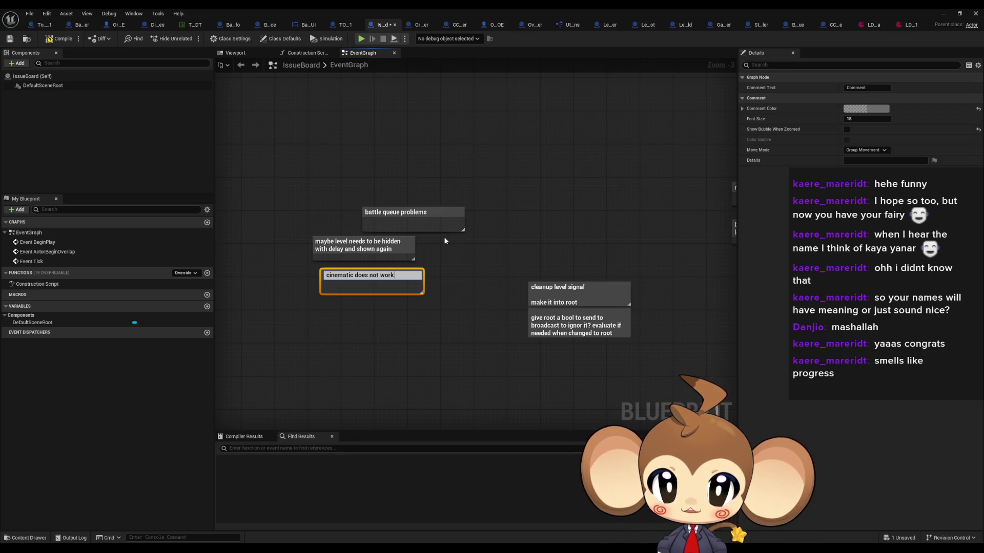
key(Return)
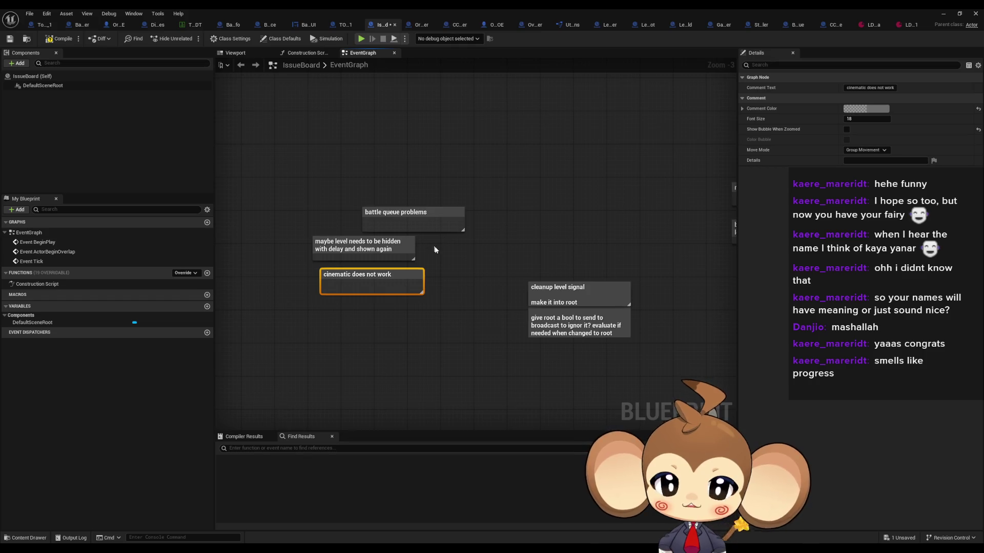
drag(378, 272, 368, 270)
click(340, 311)
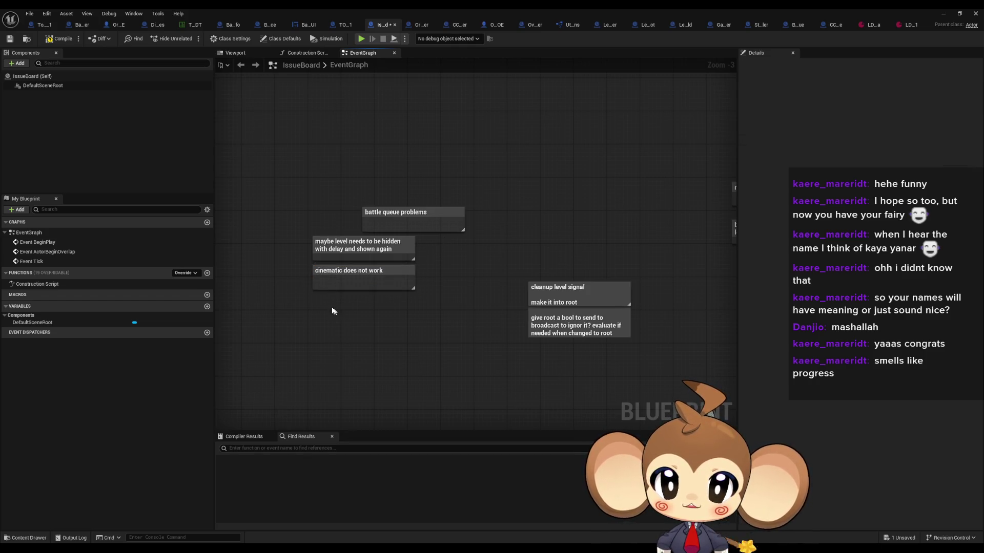
Step: Add an 'after battle q we have level load problem' comment and close the Blueprint editor
text(cafter battle q we)
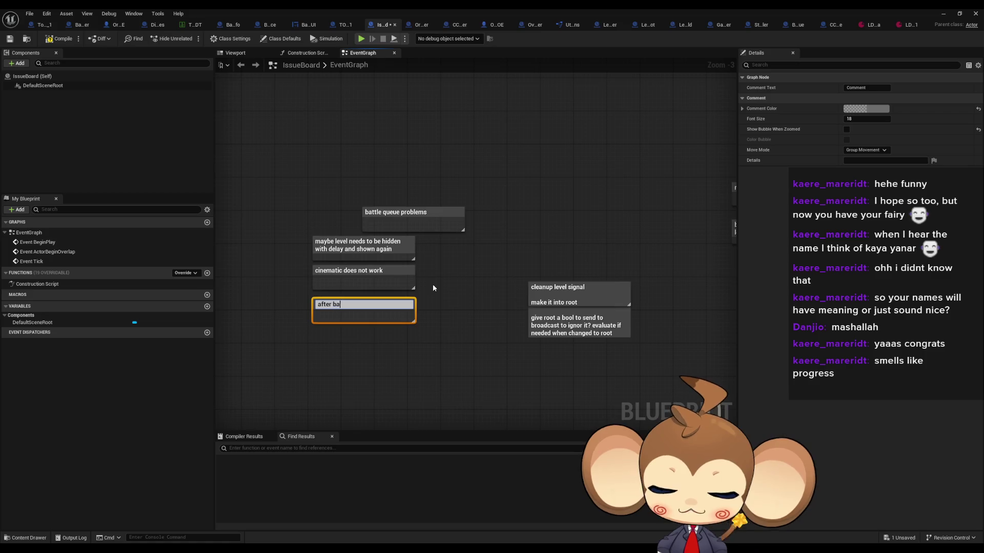
text( hav)
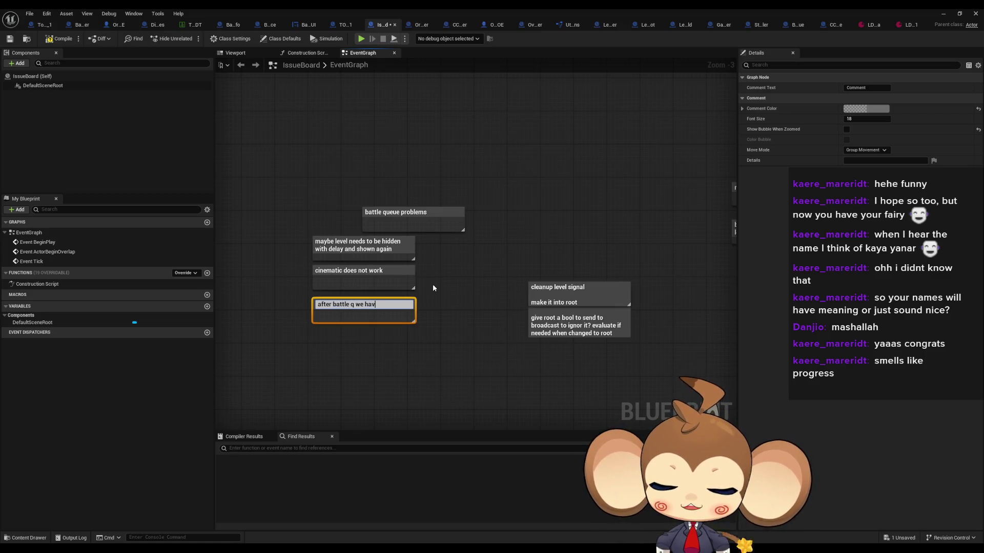
text(e level load problem.)
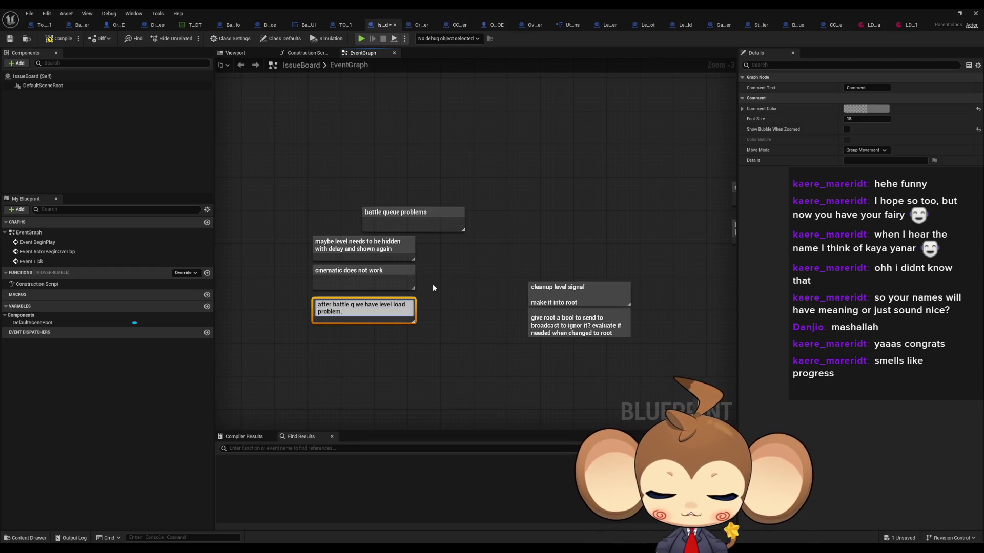
key(BackSpace)
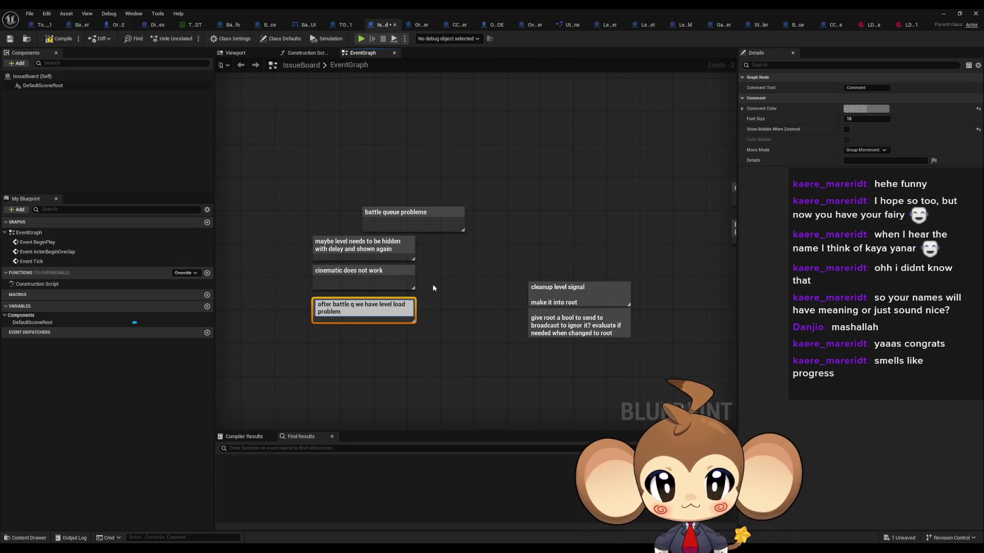
key(Return)
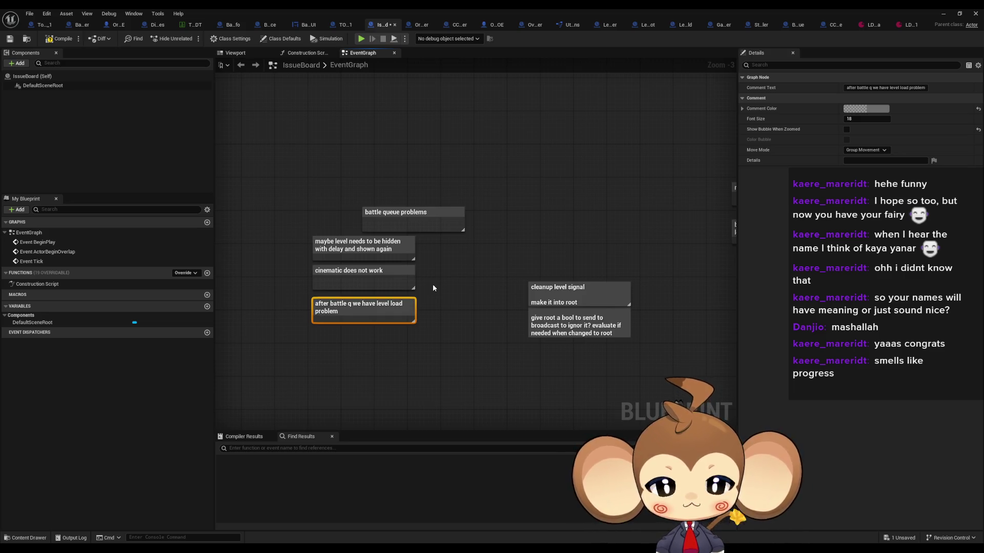
click(943, 13)
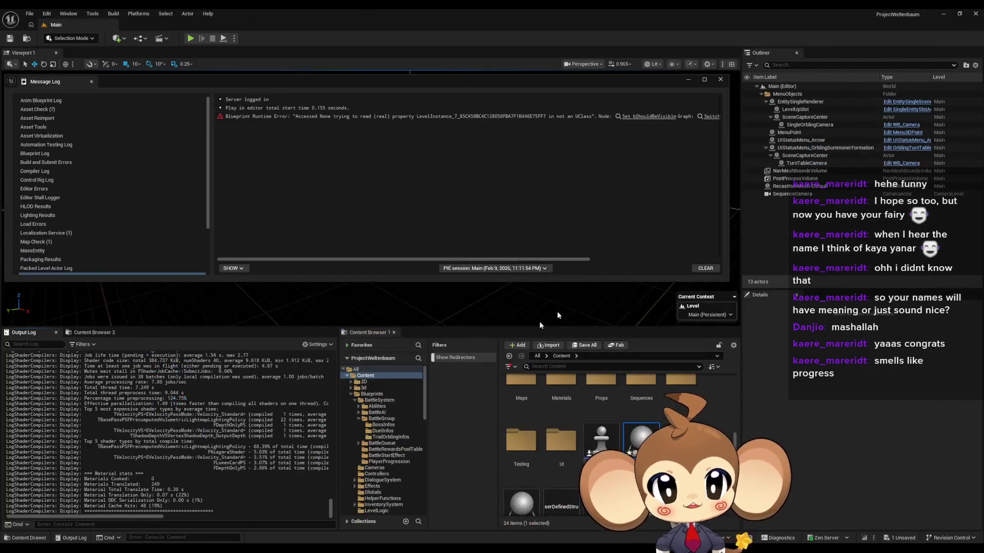
Step: Follow the Message Log's Set bShouldBeVisible error link to the SwitchLevel graph and inspect the nodes
scroll(230, 466, up, 10)
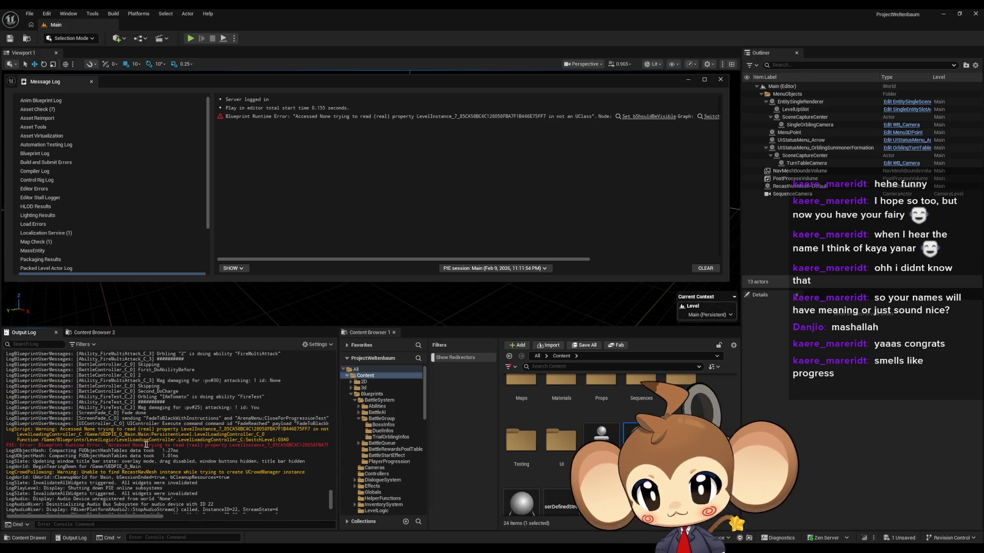
click(639, 116)
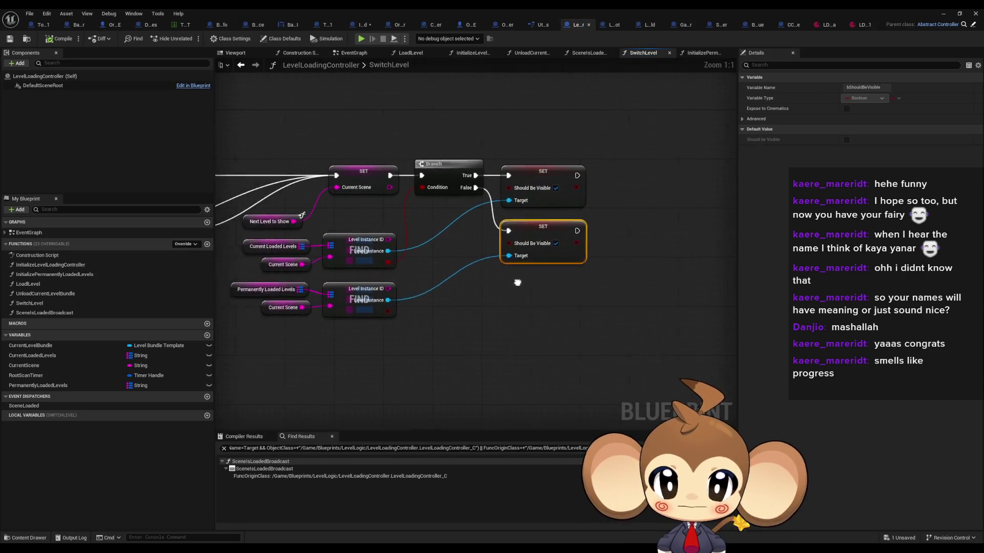
click(404, 267)
drag(446, 293, 604, 286)
click(496, 322)
scroll(496, 321, down, 6)
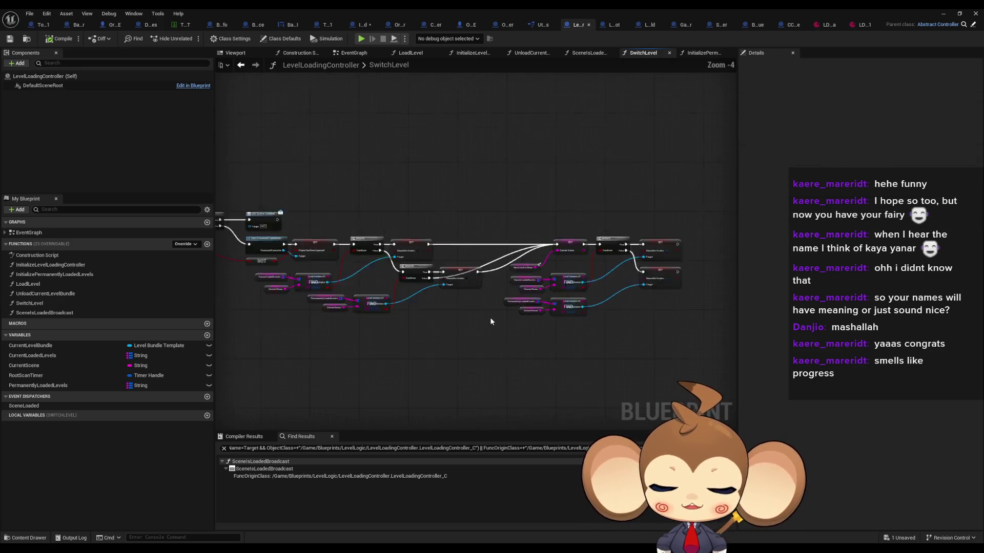
drag(468, 332, 518, 330)
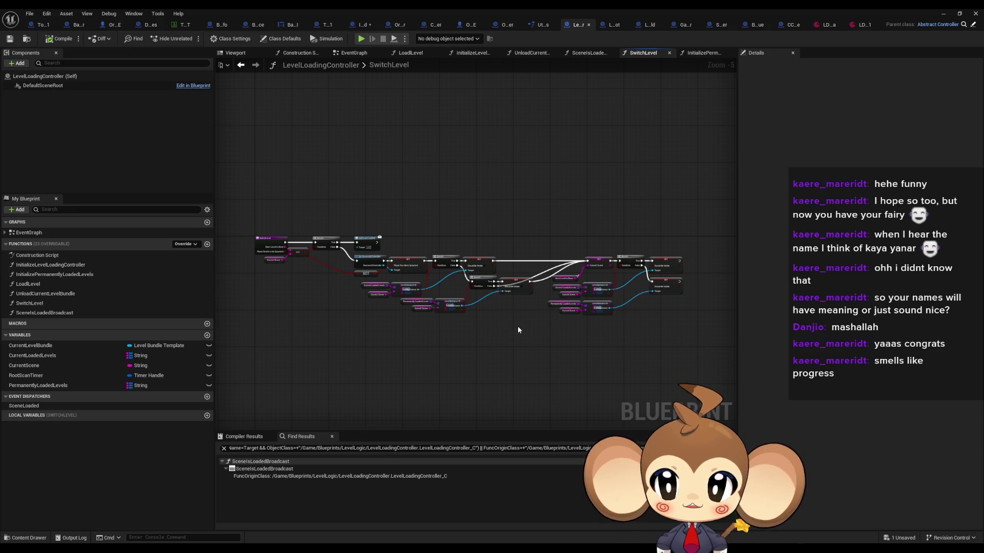
scroll(517, 326, up, 2)
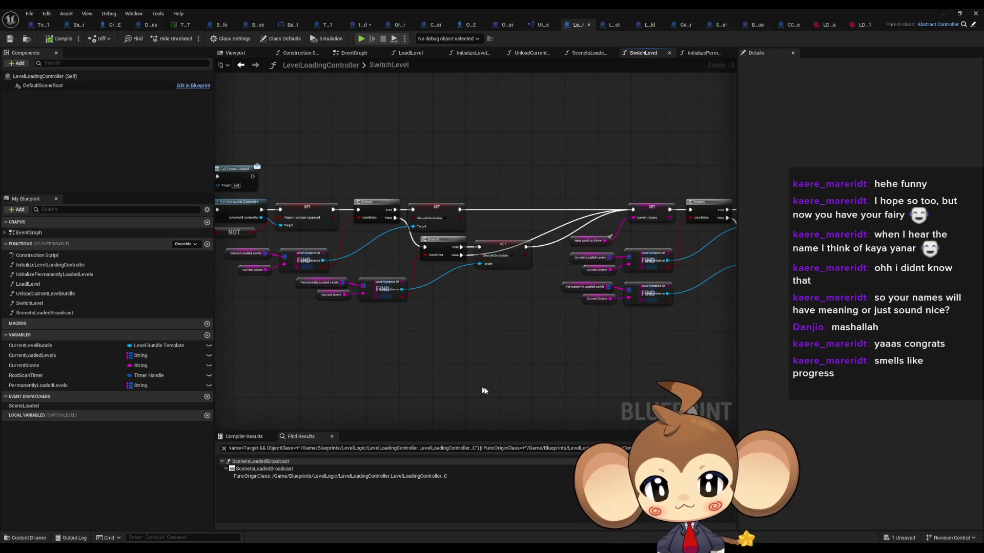
scroll(511, 367, down, 3)
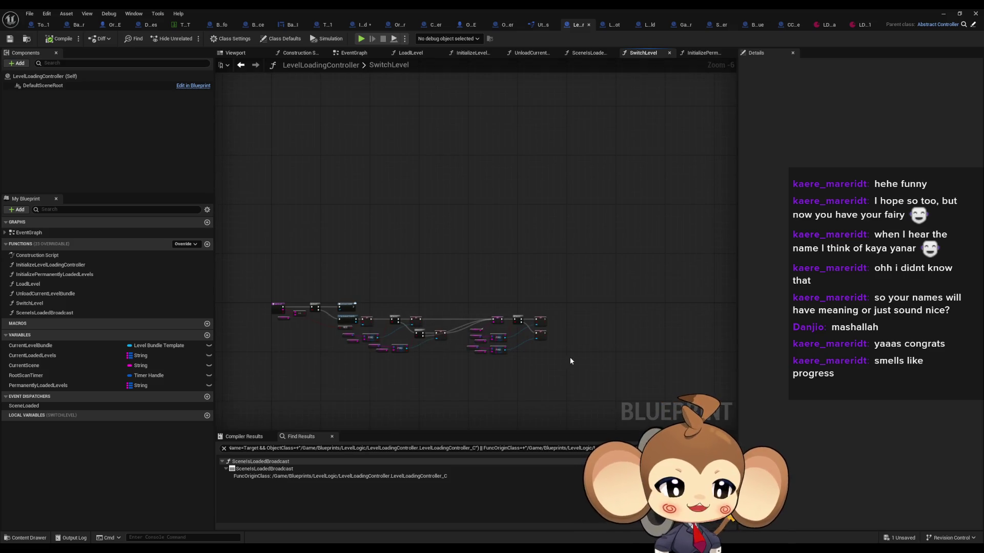